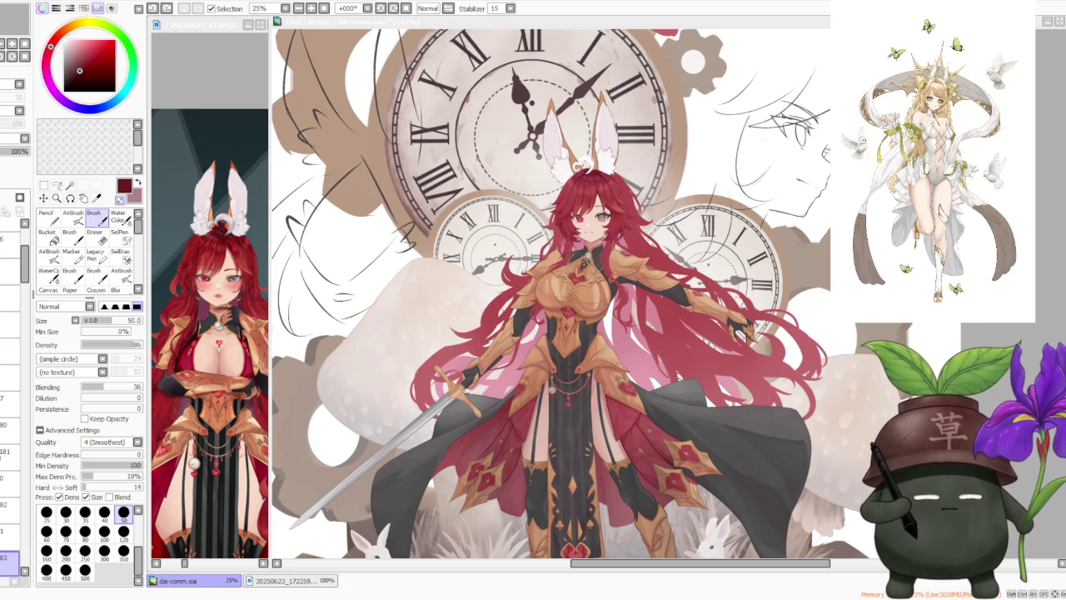
Step: Switch from SAI to the Chrome window holding the paused local video dc_longuez_en_ps.mp4
{"action": "key", "text": "alt+Tab"}
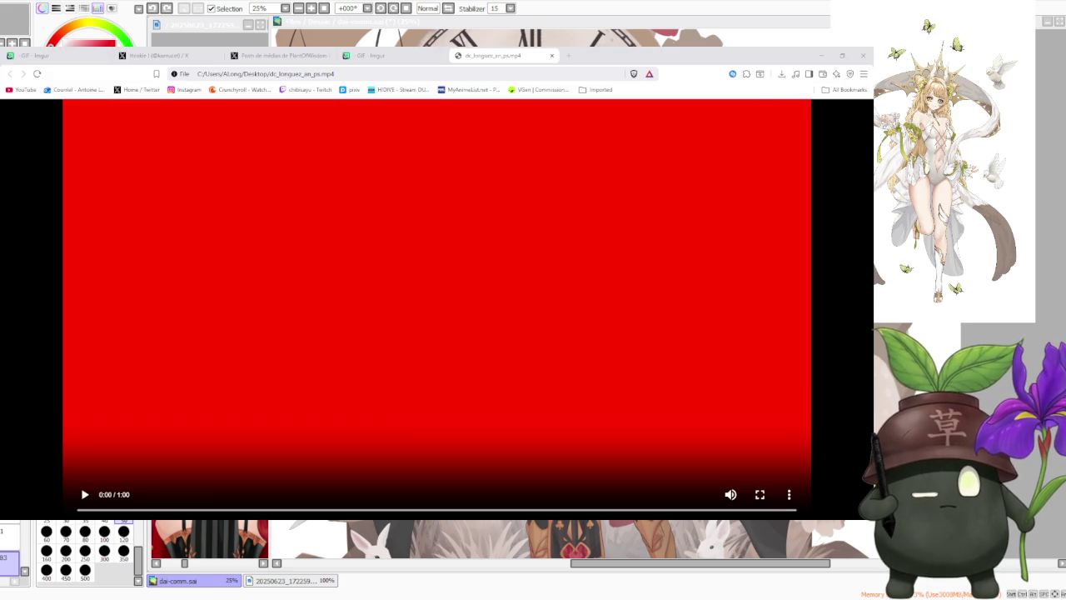
Step: Make the video full-screen and lower its volume to a low level
{"action": "left_click", "coordinate": [758, 496]}
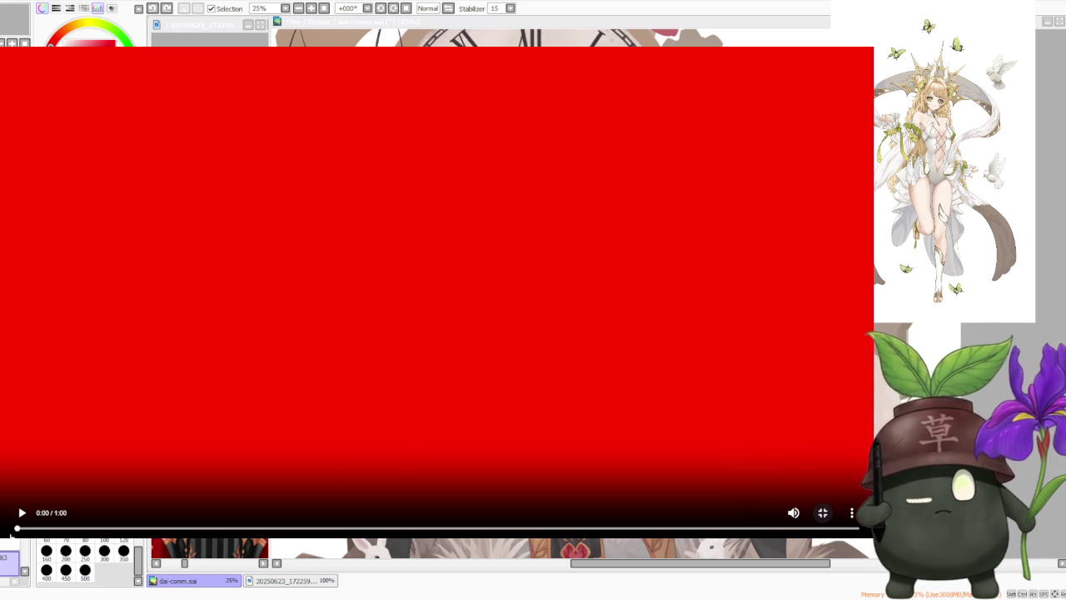
{"action": "mouse_move", "coordinate": [792, 513]}
{"action": "left_click_drag", "start_coordinate": [774, 513], "coordinate": [763, 513]}
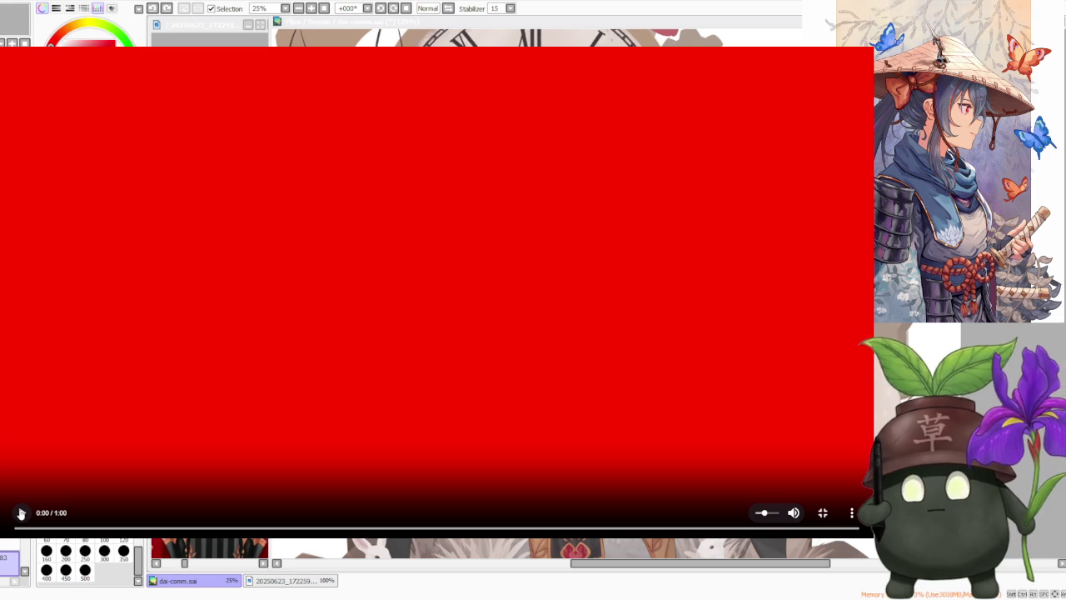
Step: Start the red one-minute video playing
{"action": "left_click", "coordinate": [21, 513]}
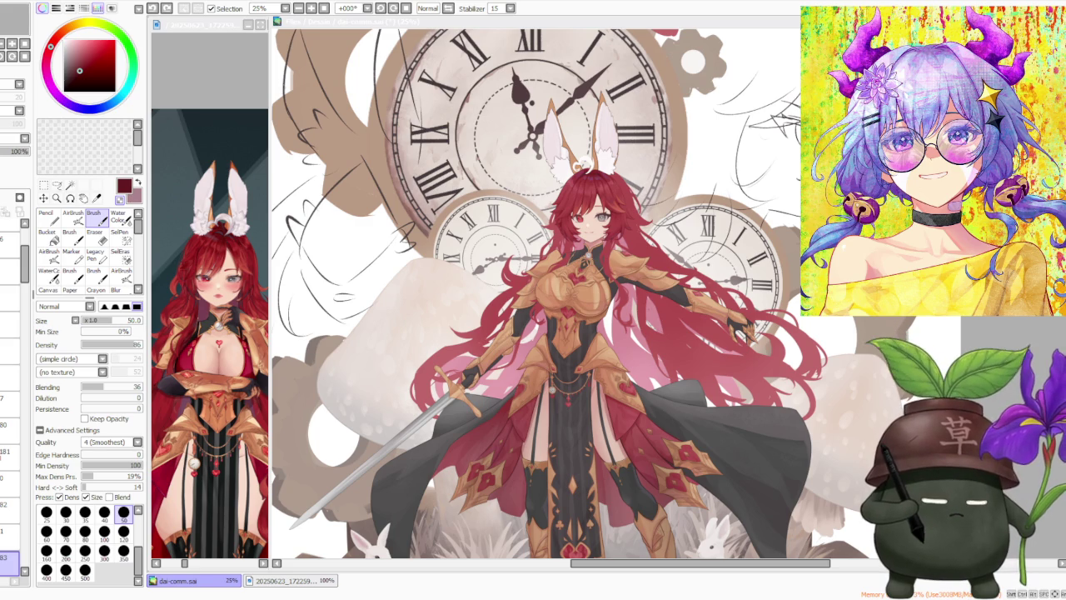
{"action": "left_click", "coordinate": [1000, 336]}
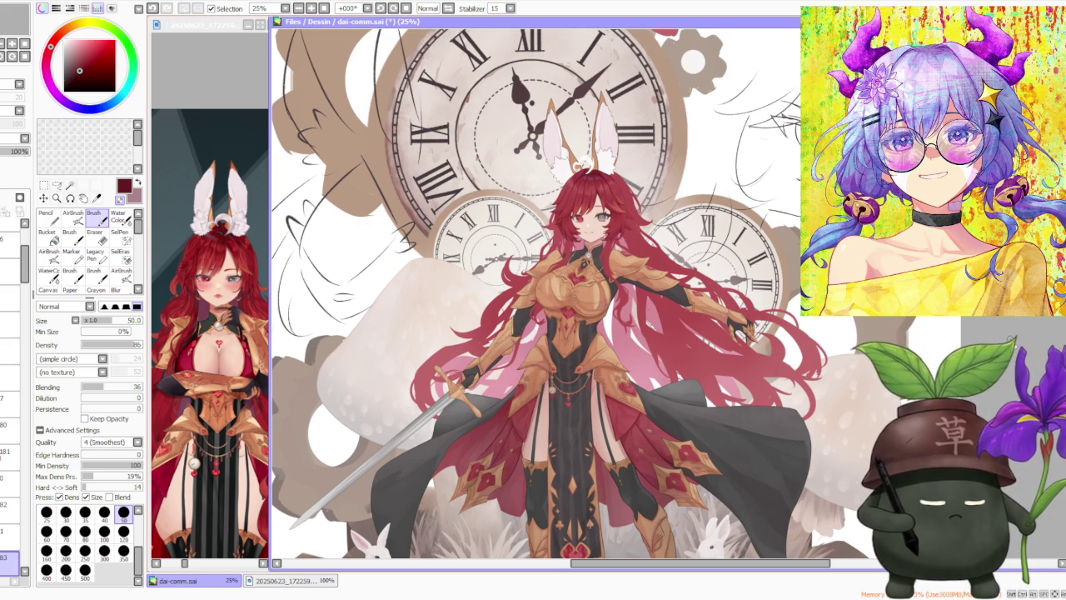
{"action": "scroll", "coordinate": [1000, 335], "scroll_direction": "down", "scroll_amount": 2}
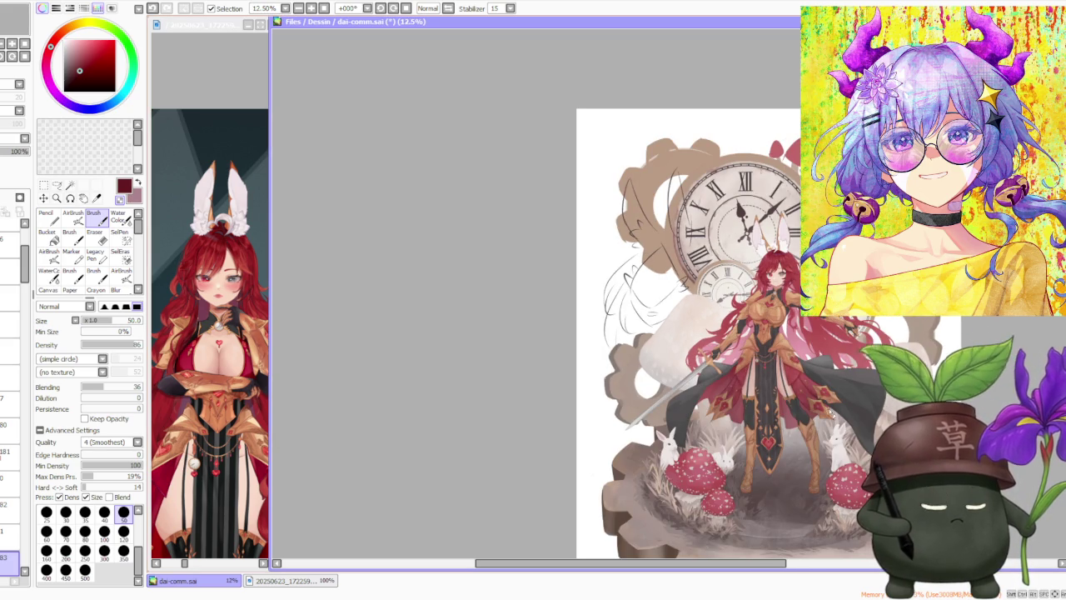
{"action": "left_click_drag", "start_coordinate": [523, 564], "coordinate": [600, 565]}
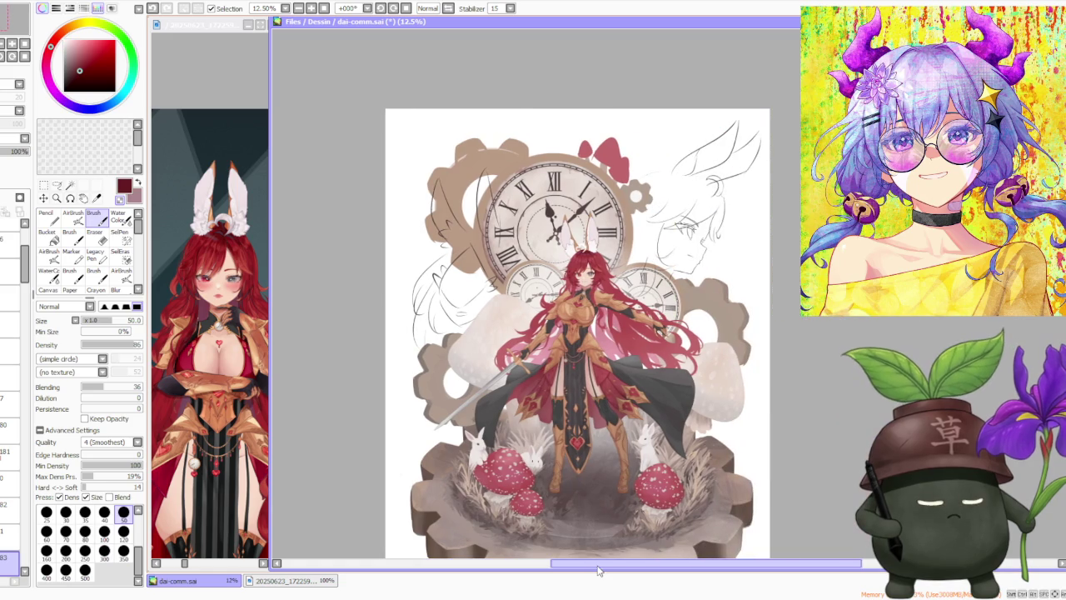
{"action": "scroll", "coordinate": [635, 335], "scroll_direction": "down", "scroll_amount": 2}
{"action": "scroll", "coordinate": [635, 335], "scroll_direction": "up", "scroll_amount": 1}
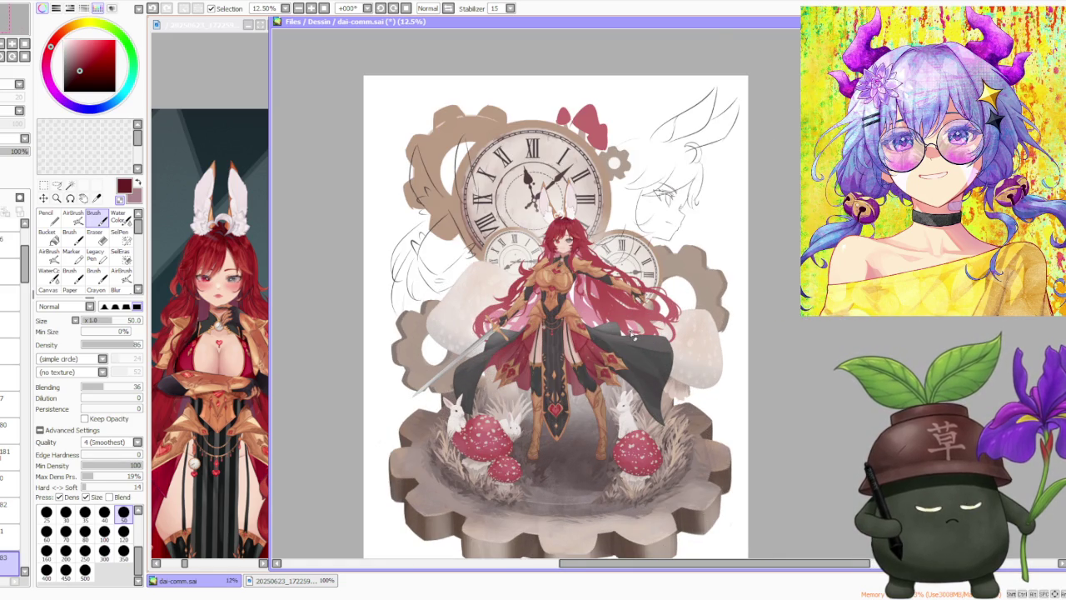
{"action": "scroll", "coordinate": [625, 332], "scroll_direction": "up", "scroll_amount": 1}
{"action": "scroll", "coordinate": [614, 329], "scroll_direction": "up", "scroll_amount": 2}
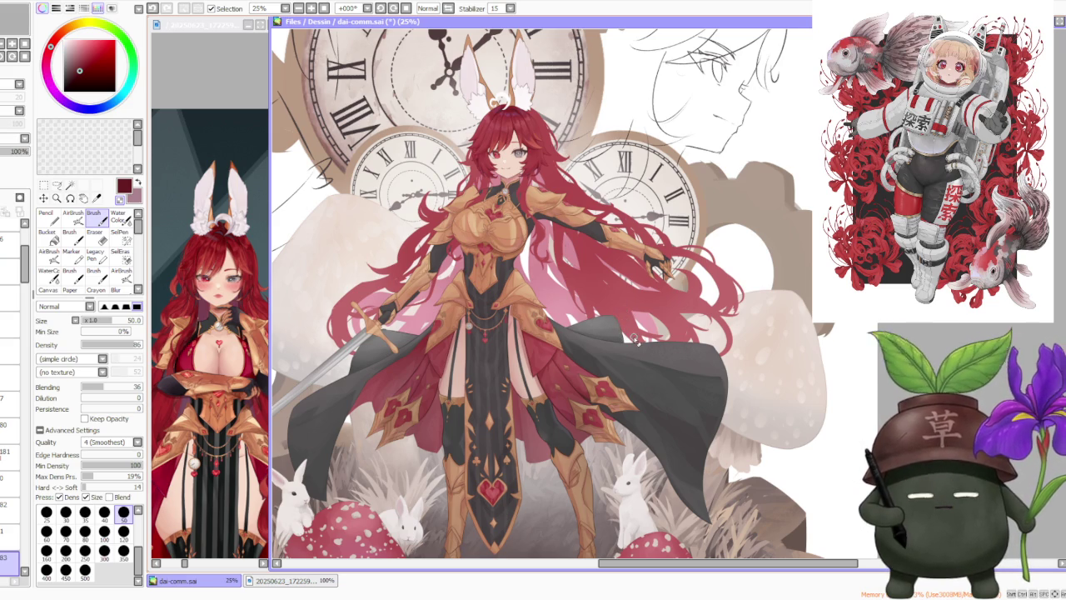
Step: Zoom to the face and paint a shading stroke across the red hair beside it
{"action": "scroll", "coordinate": [635, 337], "scroll_direction": "down", "scroll_amount": 1}
{"action": "scroll", "coordinate": [658, 180], "scroll_direction": "up", "scroll_amount": 2}
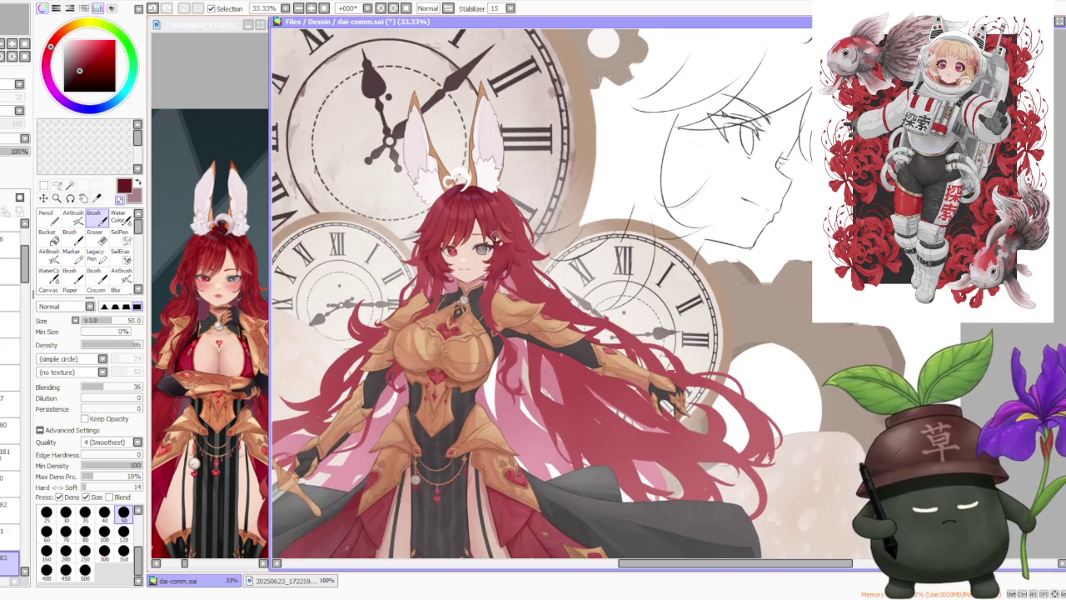
{"action": "scroll", "coordinate": [472, 225], "scroll_direction": "up", "scroll_amount": 1}
{"action": "left_click_drag", "start_coordinate": [472, 225], "coordinate": [440, 232]}
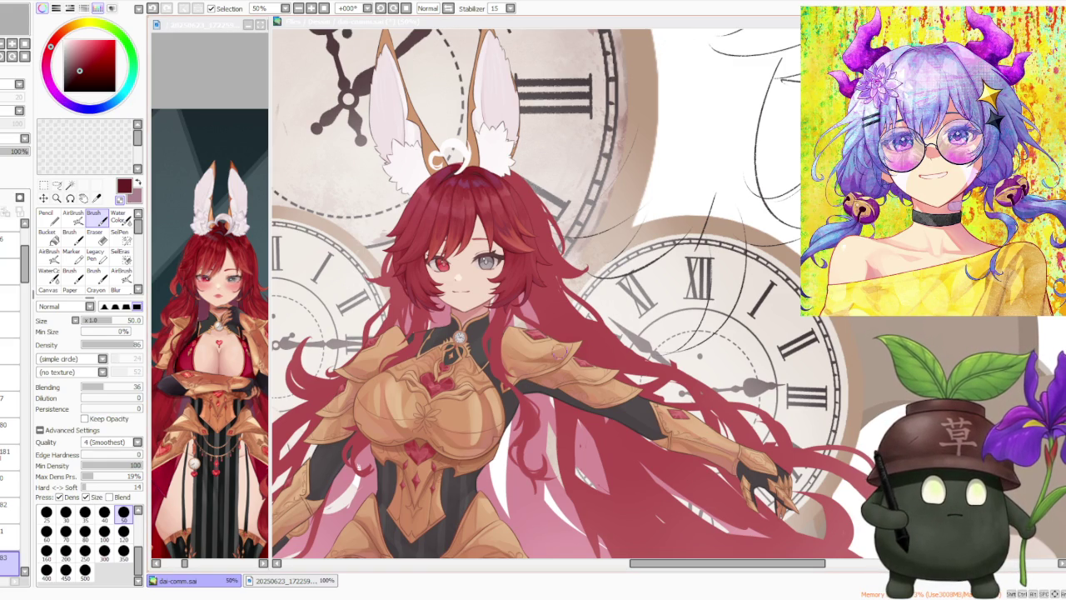
Step: Sample the hair's red as the current paint colour
{"action": "scroll", "coordinate": [442, 349], "scroll_direction": "down", "scroll_amount": 1}
{"action": "scroll", "coordinate": [441, 350], "scroll_direction": "down", "scroll_amount": 1}
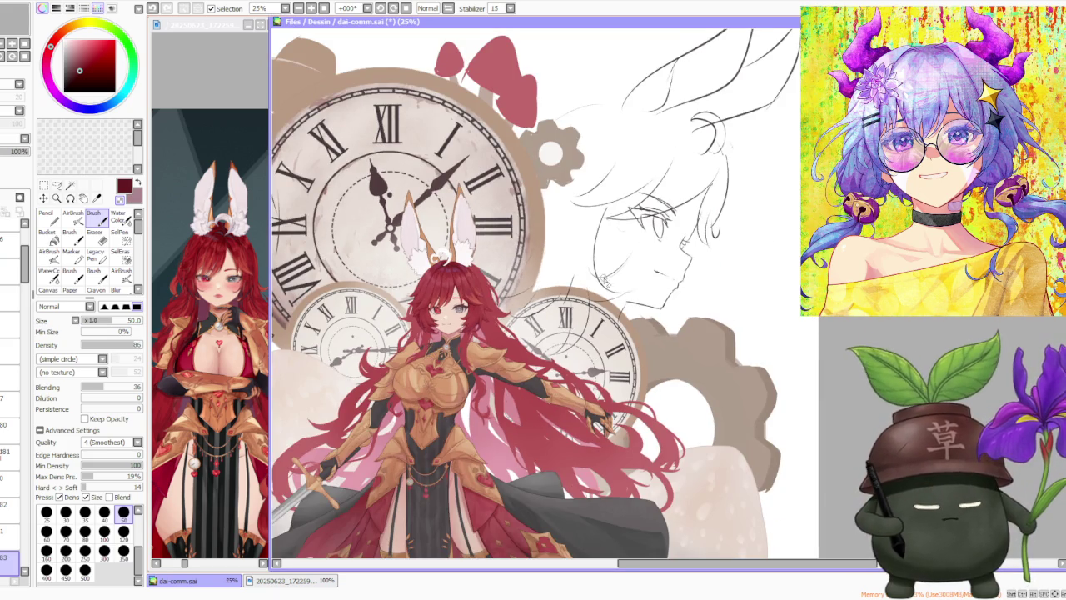
{"action": "scroll", "coordinate": [482, 298], "scroll_direction": "up", "scroll_amount": 1}
{"action": "scroll", "coordinate": [481, 297], "scroll_direction": "up", "scroll_amount": 1}
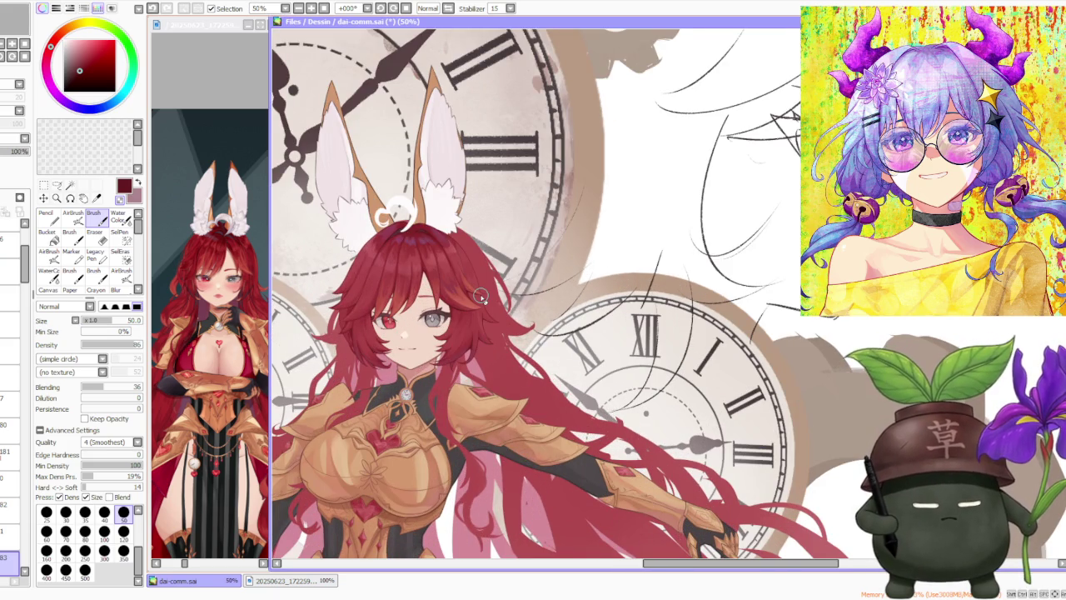
{"action": "left_click", "coordinate": [421, 235], "text": "alt"}
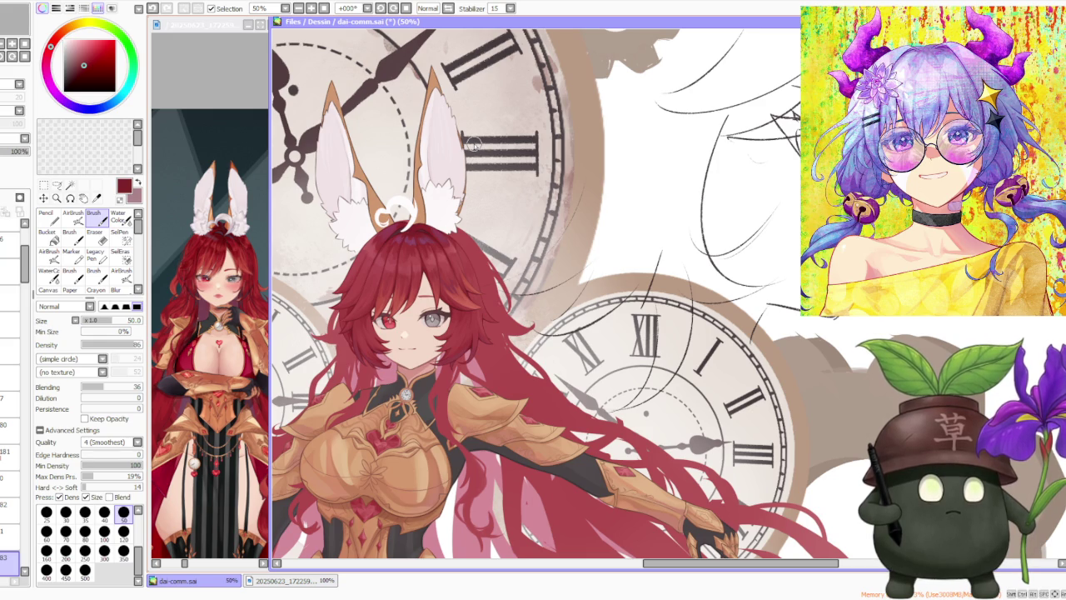
Step: Flip the canvas view horizontally
{"action": "left_click", "coordinate": [450, 10]}
{"action": "scroll", "coordinate": [551, 392], "scroll_direction": "down", "scroll_amount": 3}
{"action": "scroll", "coordinate": [439, 391], "scroll_direction": "up", "scroll_amount": 3}
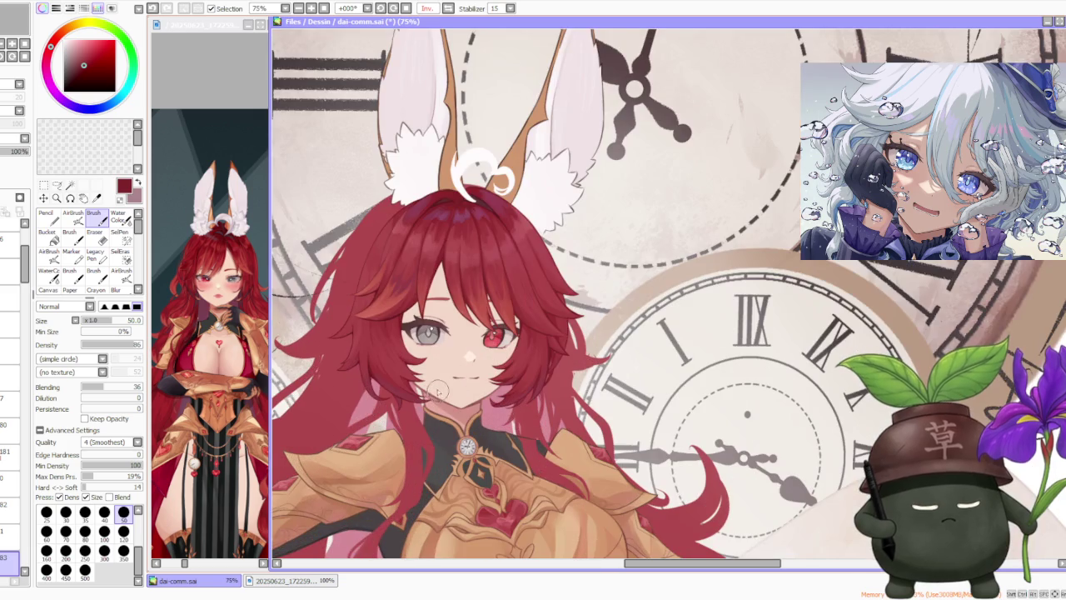
Step: Set the brush size to 120, then to 100, with the upper body in view
{"action": "left_click", "coordinate": [123, 532]}
{"action": "scroll", "coordinate": [17, 283], "scroll_direction": "down", "scroll_amount": 5}
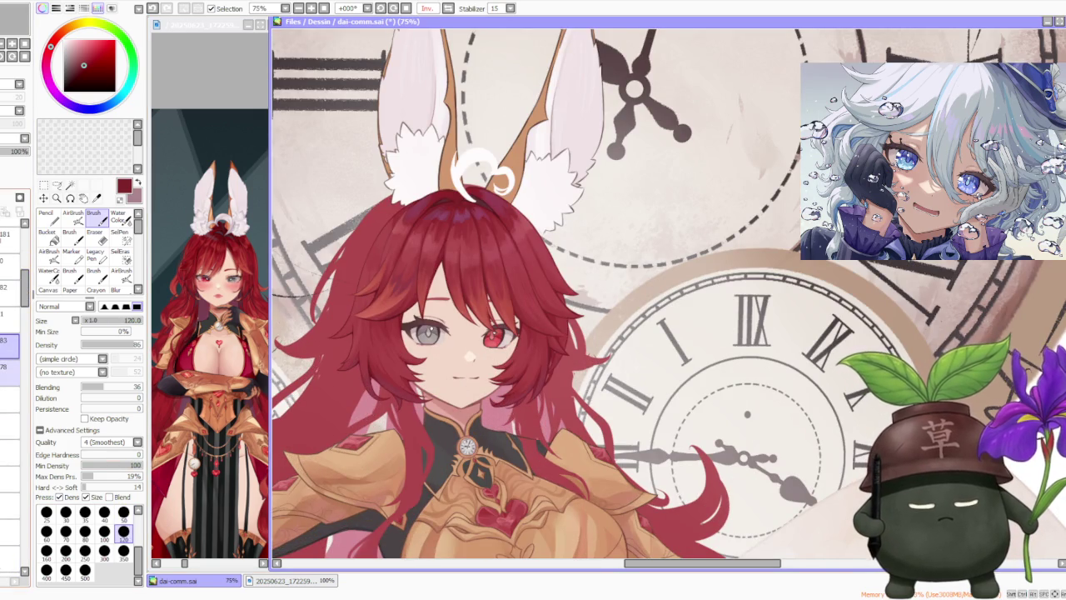
{"action": "key", "text": "minus"}
{"action": "key", "text": "minus"}
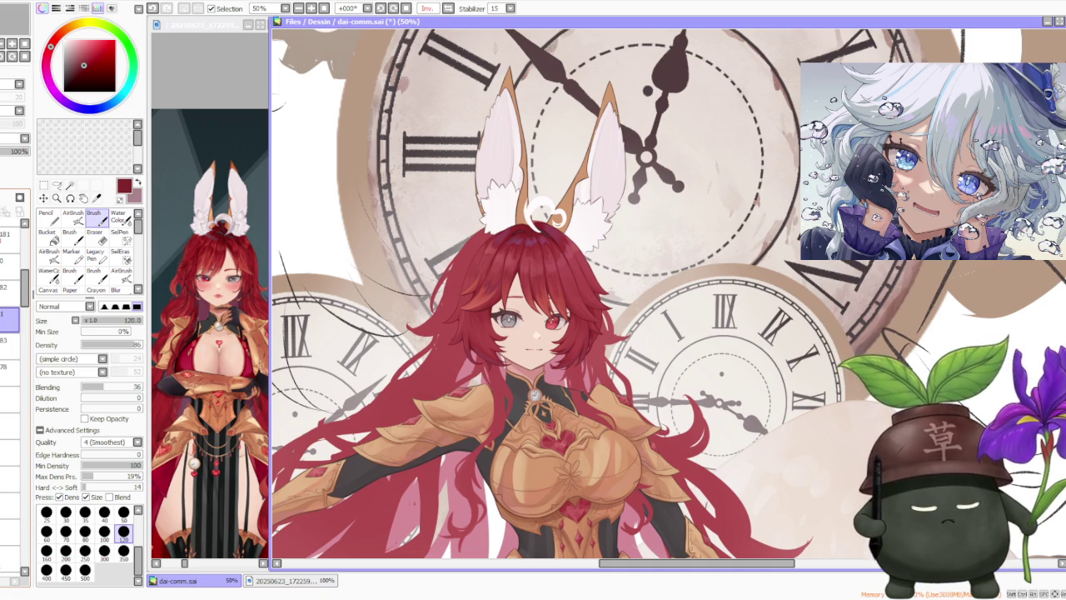
{"action": "scroll", "coordinate": [500, 341], "scroll_direction": "up", "scroll_amount": 2}
{"action": "scroll", "coordinate": [499, 341], "scroll_direction": "up", "scroll_amount": 1}
{"action": "left_click", "coordinate": [104, 531]}
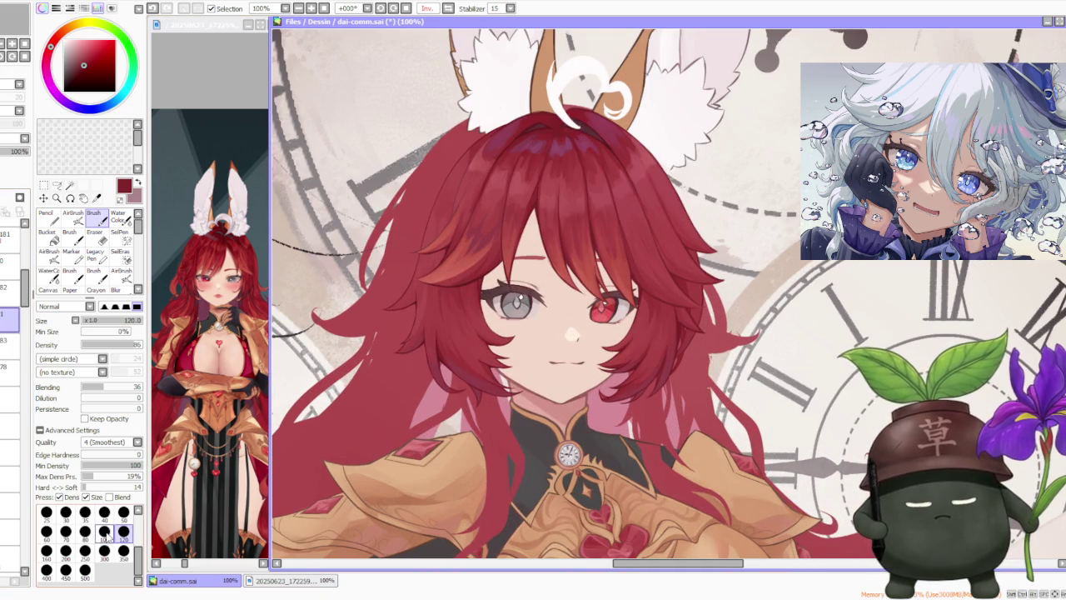
Step: Return the canvas view to unmirrored Normal orientation
{"action": "scroll", "coordinate": [462, 313], "scroll_direction": "up", "scroll_amount": 1}
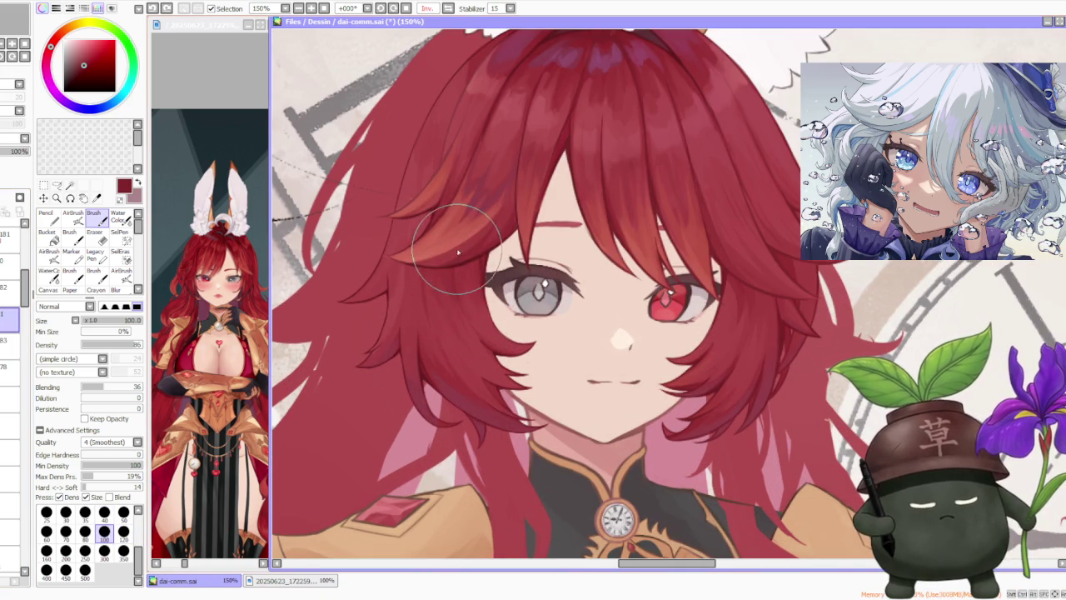
{"action": "scroll", "coordinate": [437, 208], "scroll_direction": "down", "scroll_amount": 1}
{"action": "scroll", "coordinate": [508, 210], "scroll_direction": "down", "scroll_amount": 1}
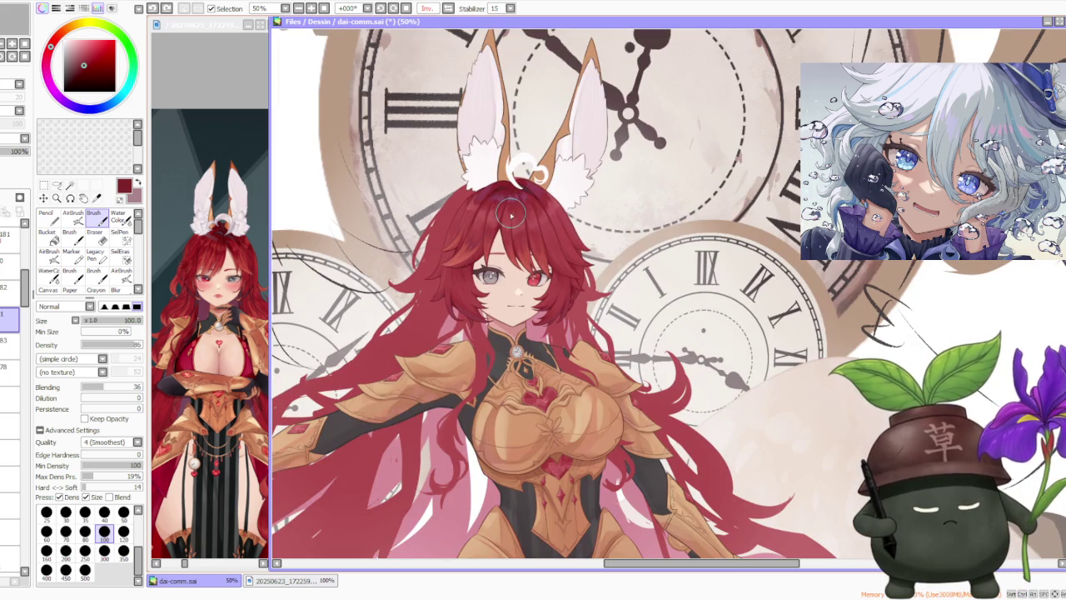
{"action": "left_click", "coordinate": [447, 10]}
Step: Undo the last two stray hair strokes around the face
{"action": "scroll", "coordinate": [591, 146], "scroll_direction": "down", "scroll_amount": 1}
{"action": "scroll", "coordinate": [795, 192], "scroll_direction": "up", "scroll_amount": 2}
{"action": "scroll", "coordinate": [783, 183], "scroll_direction": "up", "scroll_amount": 1}
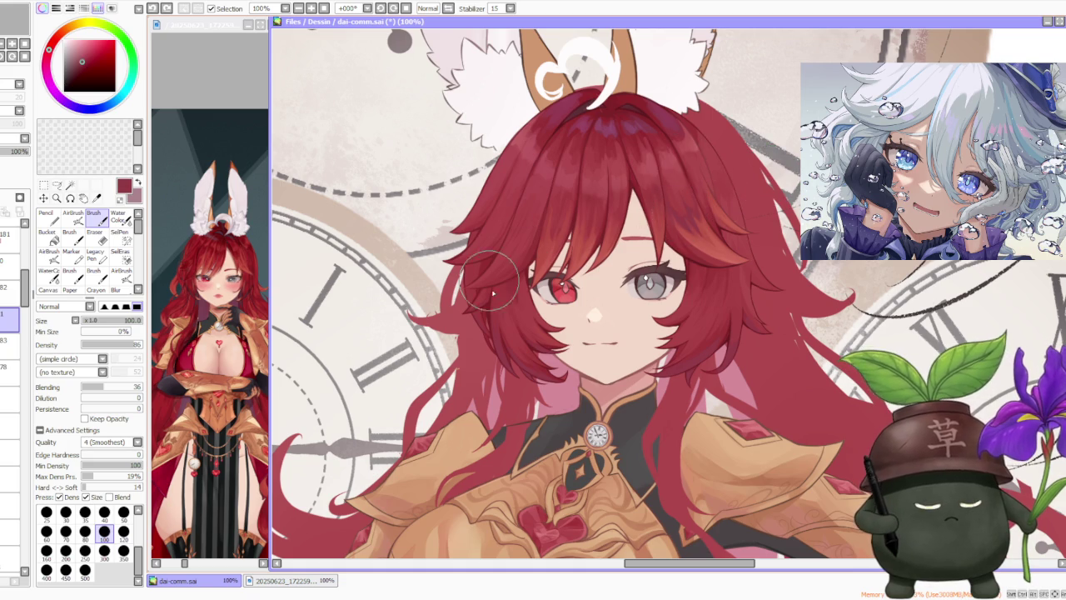
{"action": "scroll", "coordinate": [498, 341], "scroll_direction": "up", "scroll_amount": 1}
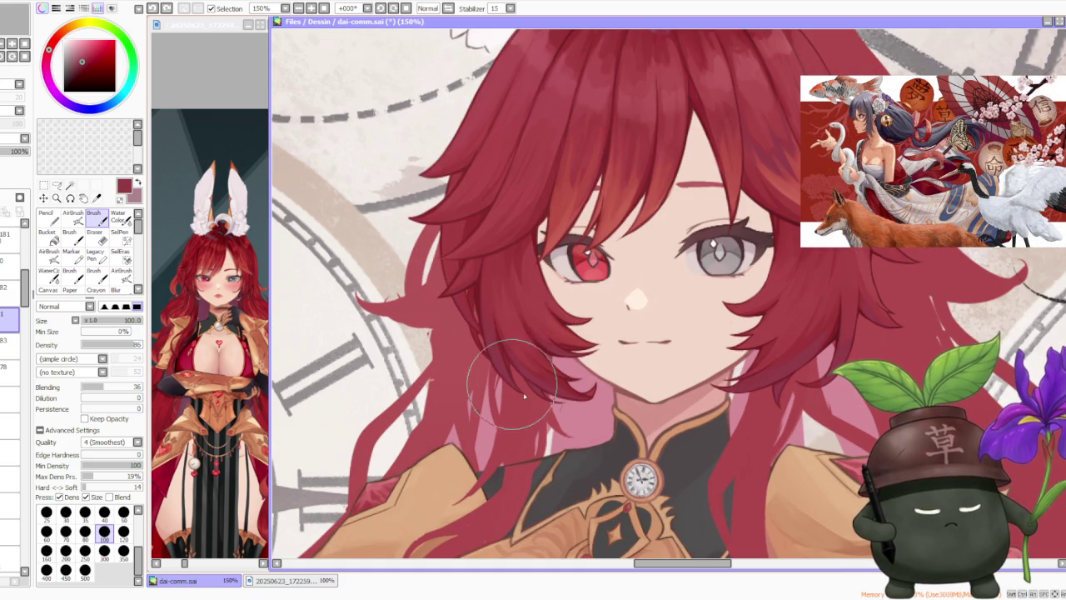
{"action": "scroll", "coordinate": [541, 383], "scroll_direction": "down", "scroll_amount": 1}
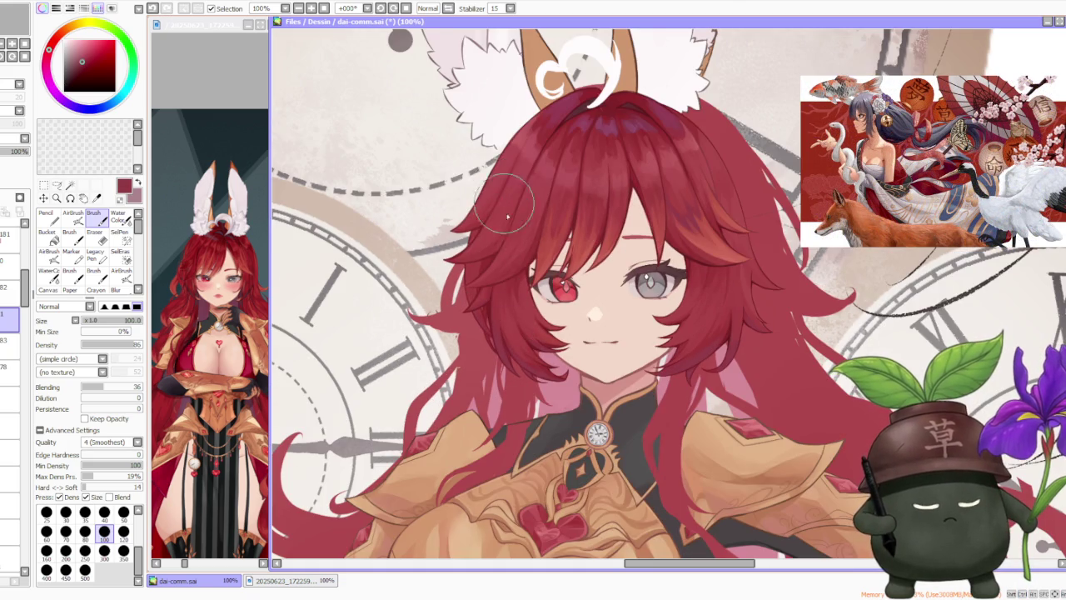
{"action": "scroll", "coordinate": [495, 268], "scroll_direction": "up", "scroll_amount": 1}
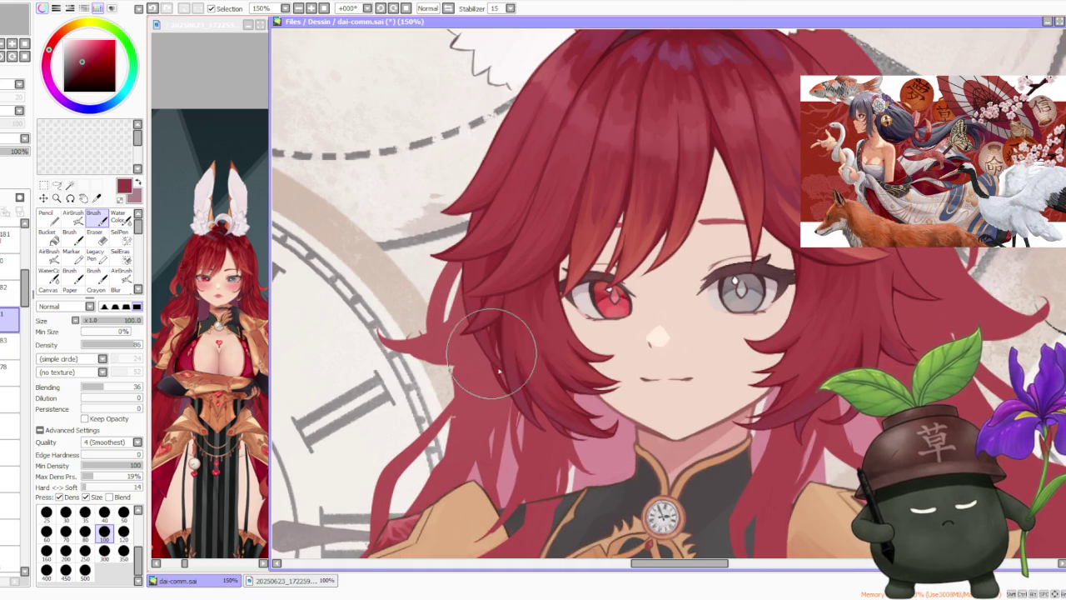
{"action": "key", "text": "ctrl+z"}
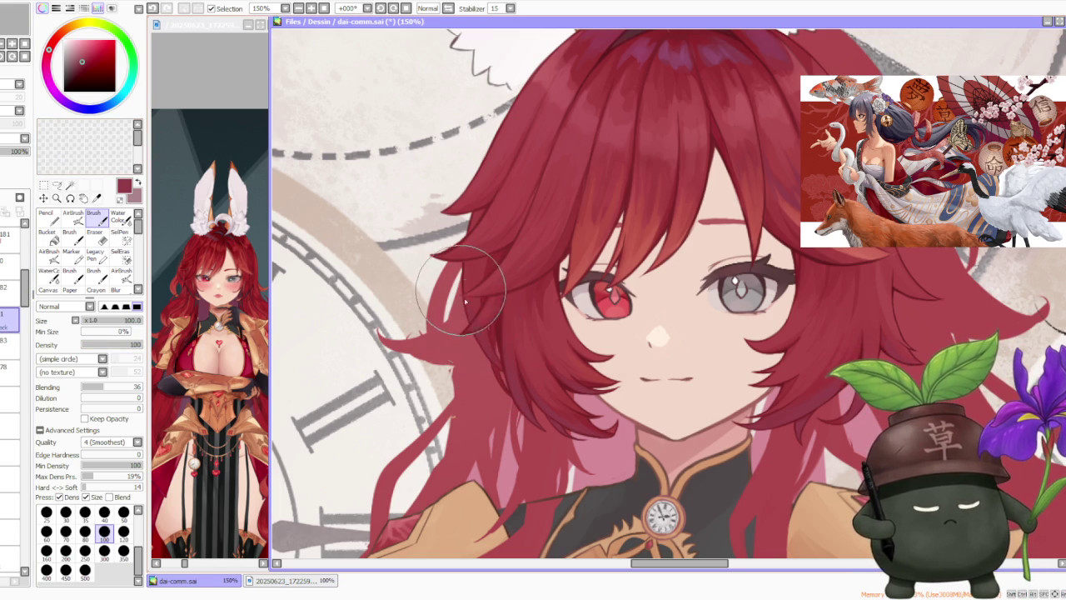
{"action": "key", "text": "ctrl+z"}
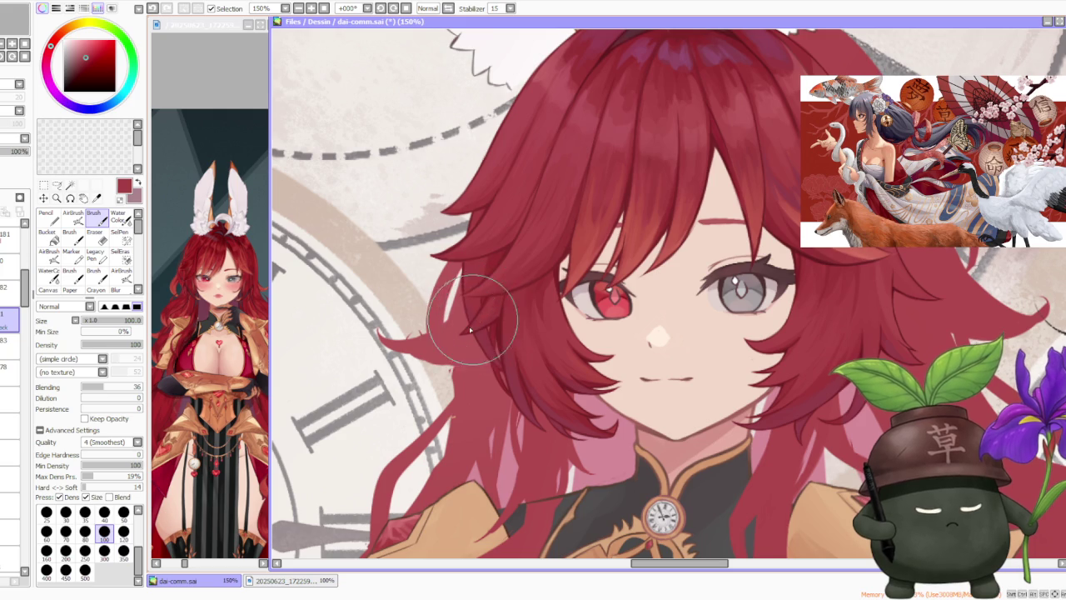
{"action": "scroll", "coordinate": [512, 166], "scroll_direction": "down", "scroll_amount": 1}
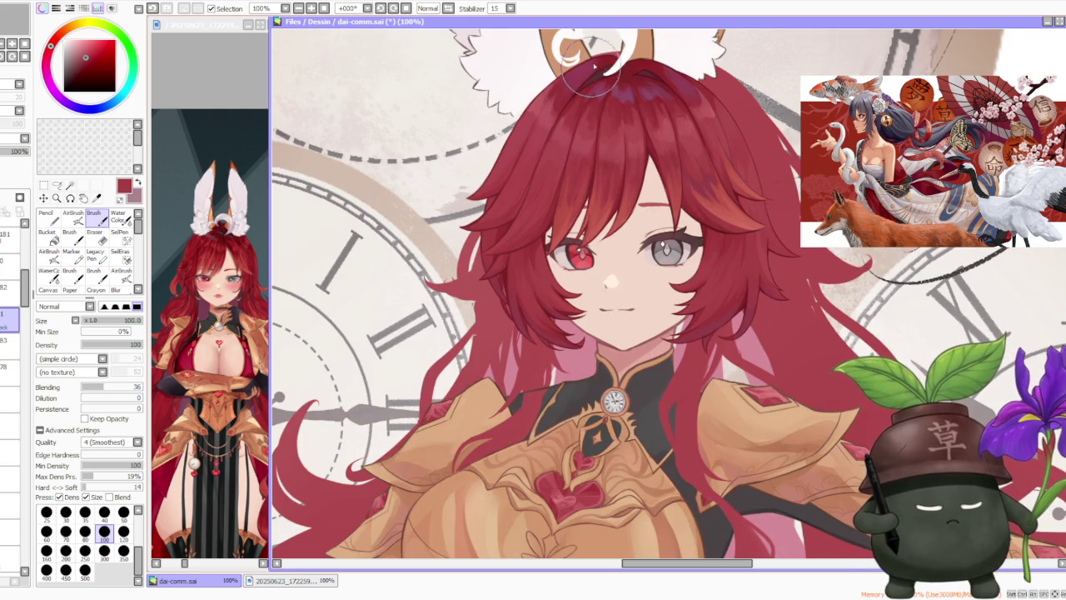
Step: Mirror the canvas view with H to check the drawing
{"action": "scroll", "coordinate": [544, 213], "scroll_direction": "up", "scroll_amount": 1}
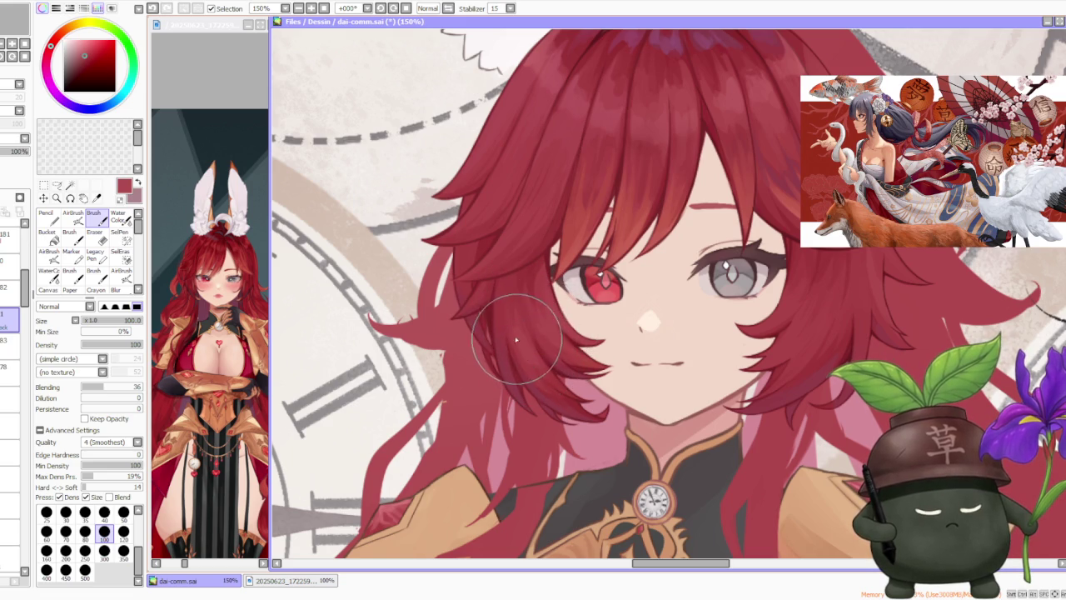
{"action": "scroll", "coordinate": [525, 360], "scroll_direction": "down", "scroll_amount": 1}
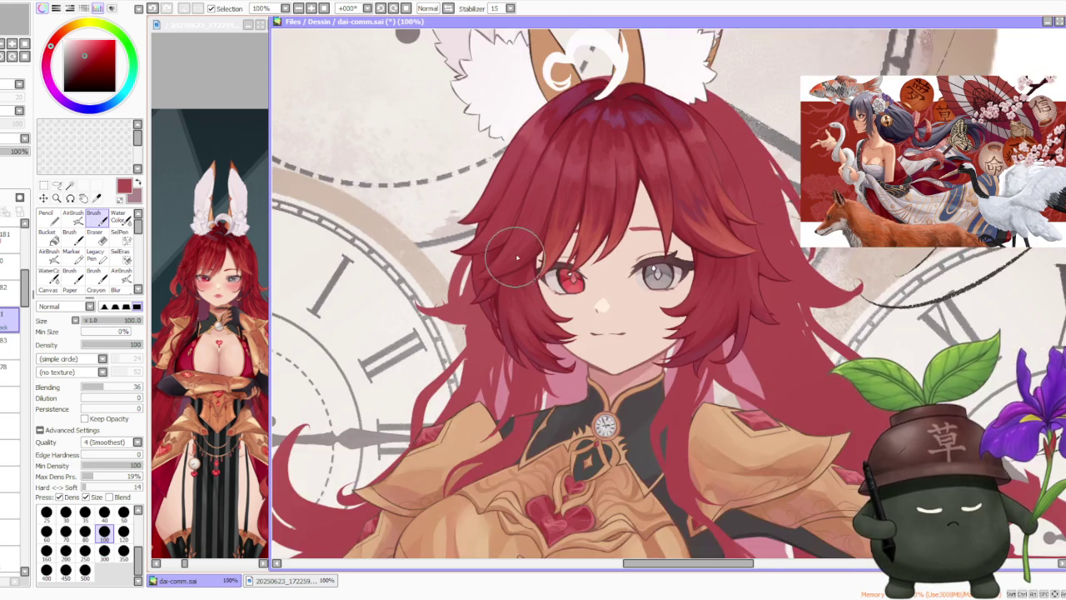
{"action": "scroll", "coordinate": [516, 250], "scroll_direction": "down", "scroll_amount": 1}
{"action": "scroll", "coordinate": [549, 233], "scroll_direction": "down", "scroll_amount": 1}
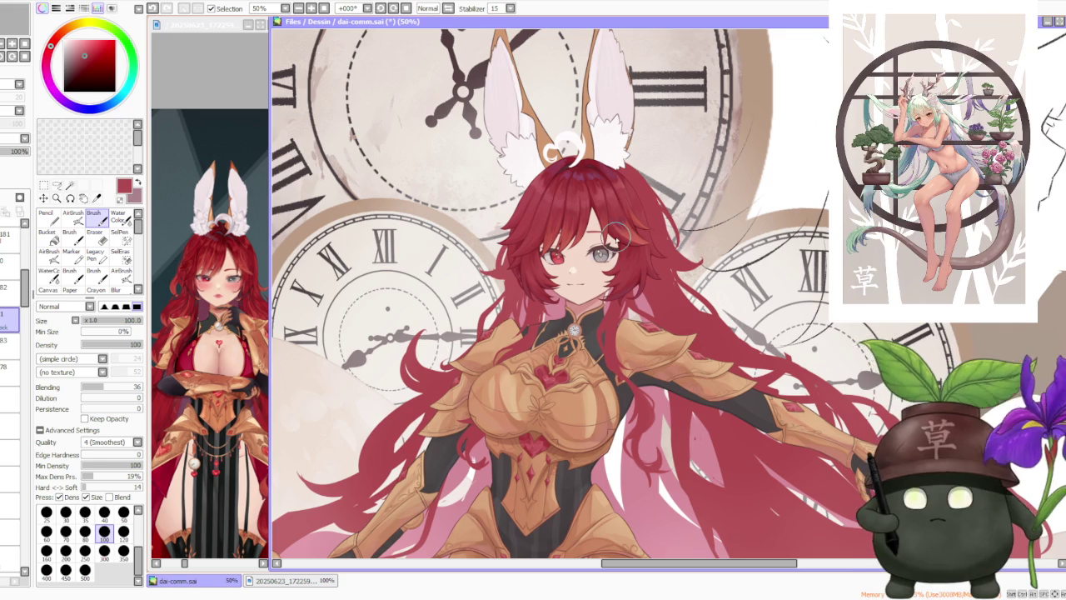
{"action": "scroll", "coordinate": [541, 75], "scroll_direction": "down", "scroll_amount": 1}
{"action": "key", "text": "h"}
Step: Try a hair strand beside the grey eye, then undo it
{"action": "scroll", "coordinate": [726, 258], "scroll_direction": "up", "scroll_amount": 4}
{"action": "key", "text": "ctrl+z"}
{"action": "mouse_move", "coordinate": [597, 312]}
{"action": "left_mouse_down"}
{"action": "mouse_move", "coordinate": [620, 287]}
{"action": "mouse_move", "coordinate": [633, 316]}
{"action": "left_mouse_up"}
{"action": "key", "text": "ctrl+z"}
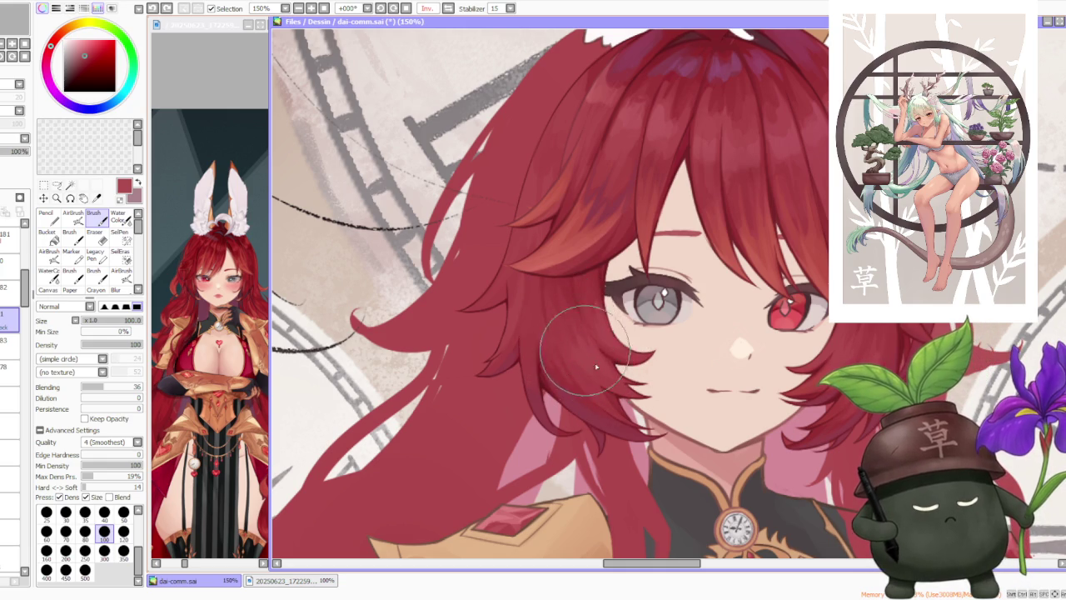
Step: Zoom in and out to review the whole figure, then pick the AirBrush
{"action": "scroll", "coordinate": [583, 291], "scroll_direction": "down", "scroll_amount": 2}
{"action": "scroll", "coordinate": [591, 276], "scroll_direction": "down", "scroll_amount": 1}
{"action": "scroll", "coordinate": [616, 242], "scroll_direction": "down", "scroll_amount": 1}
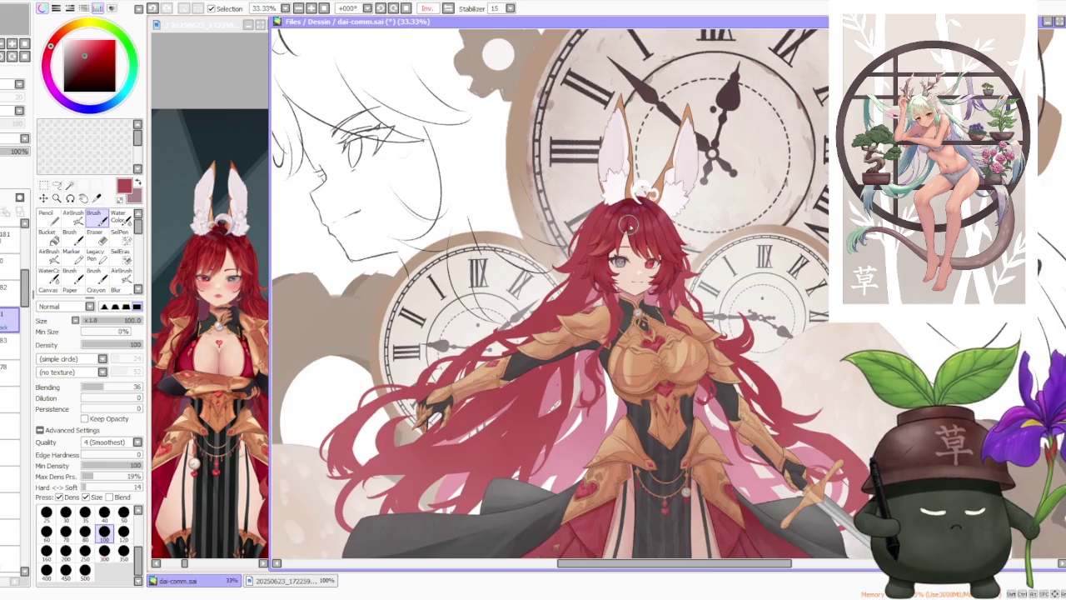
{"action": "scroll", "coordinate": [637, 238], "scroll_direction": "up", "scroll_amount": 1}
{"action": "scroll", "coordinate": [633, 220], "scroll_direction": "down", "scroll_amount": 1}
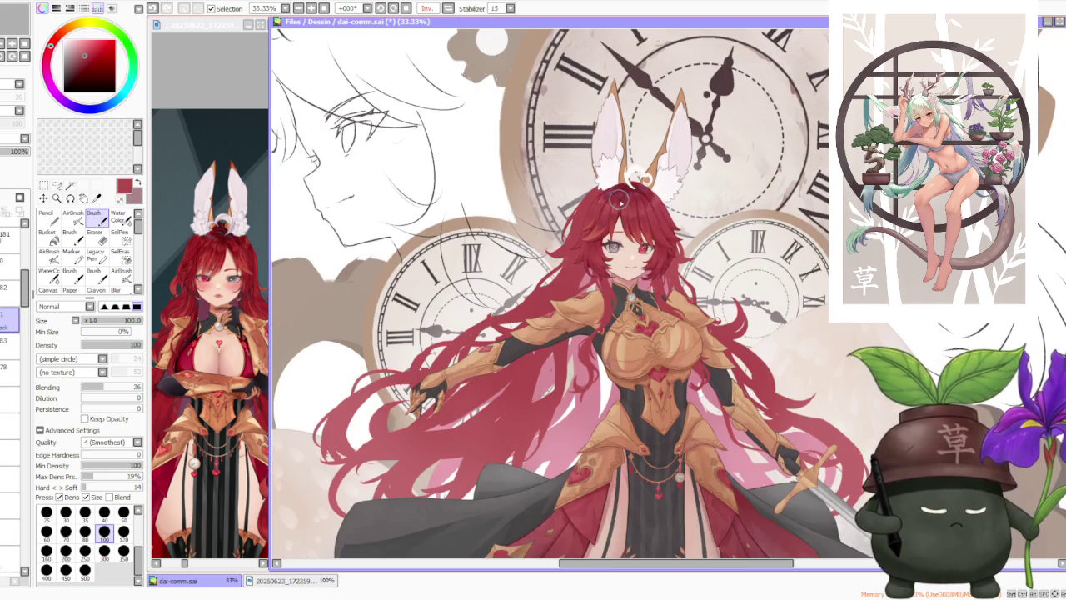
{"action": "scroll", "coordinate": [631, 205], "scroll_direction": "up", "scroll_amount": 1}
{"action": "scroll", "coordinate": [631, 208], "scroll_direction": "up", "scroll_amount": 1}
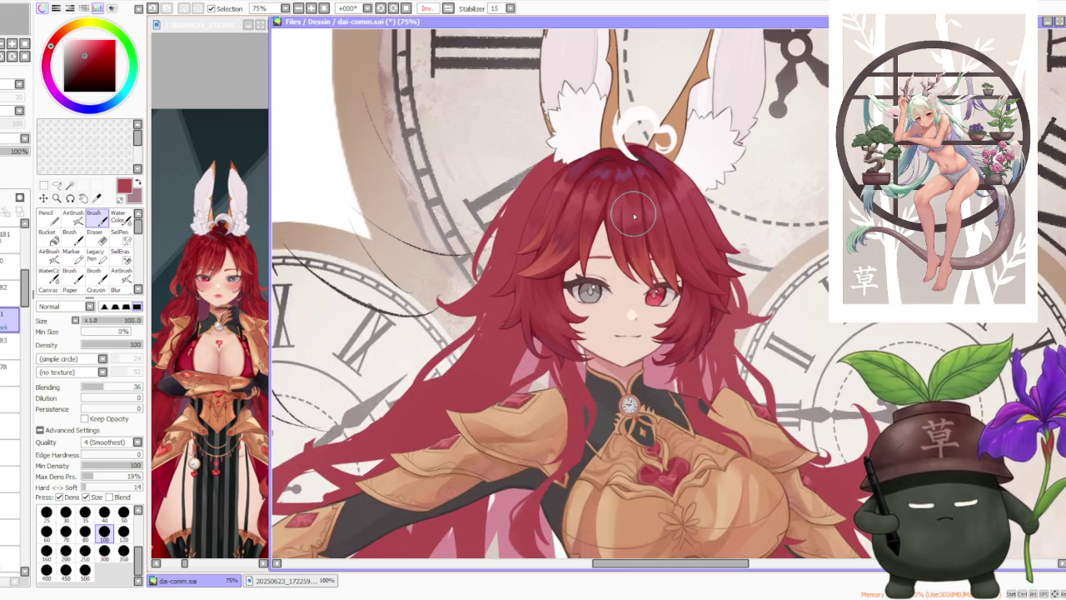
{"action": "scroll", "coordinate": [633, 217], "scroll_direction": "up", "scroll_amount": 1}
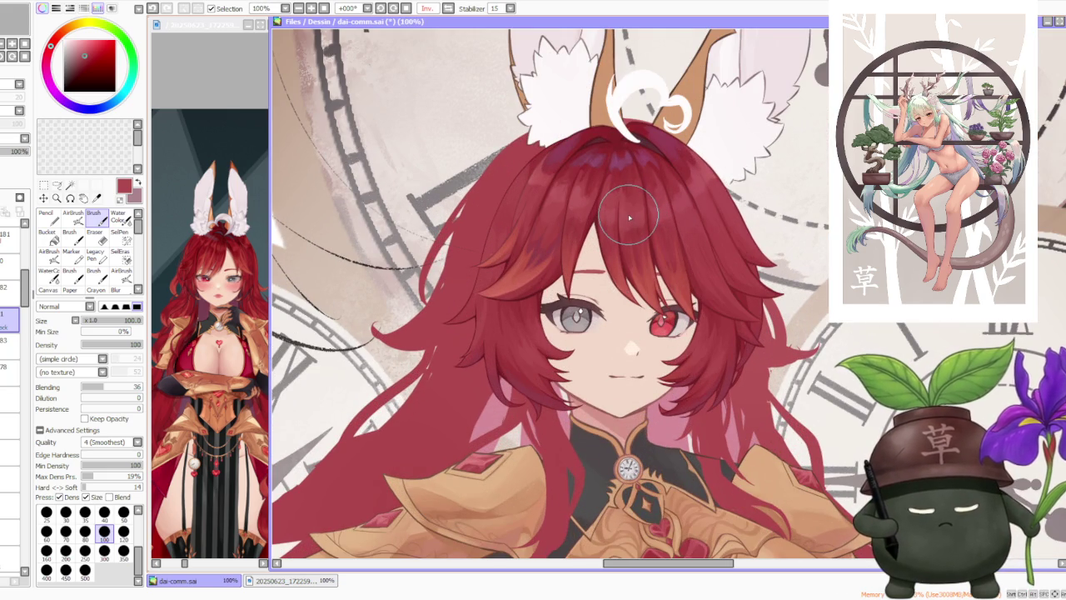
{"action": "scroll", "coordinate": [629, 218], "scroll_direction": "down", "scroll_amount": 2}
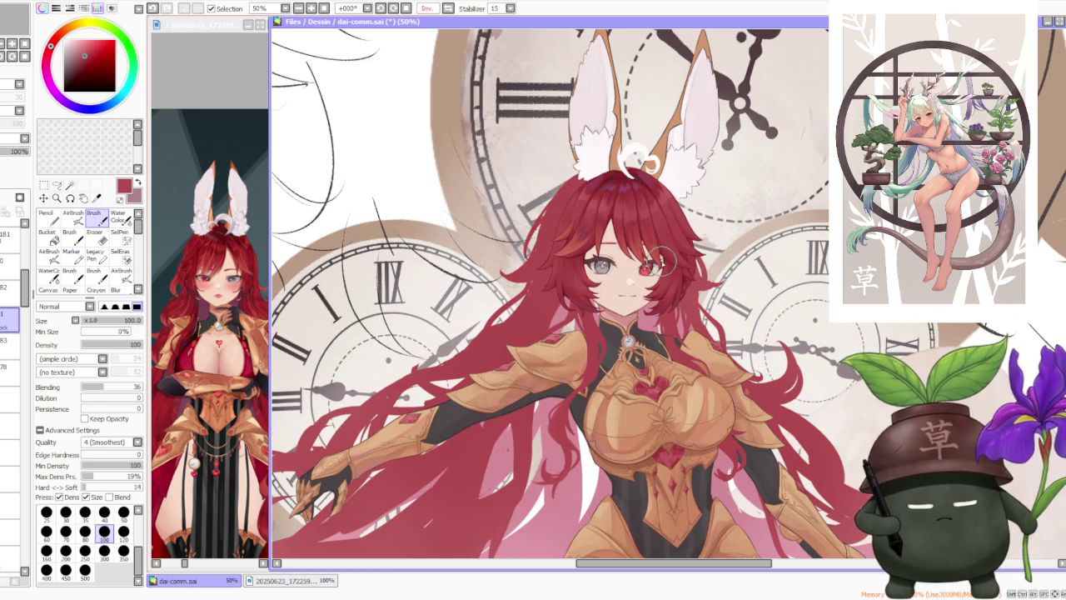
{"action": "scroll", "coordinate": [662, 225], "scroll_direction": "down", "scroll_amount": 1}
{"action": "scroll", "coordinate": [660, 220], "scroll_direction": "down", "scroll_amount": 1}
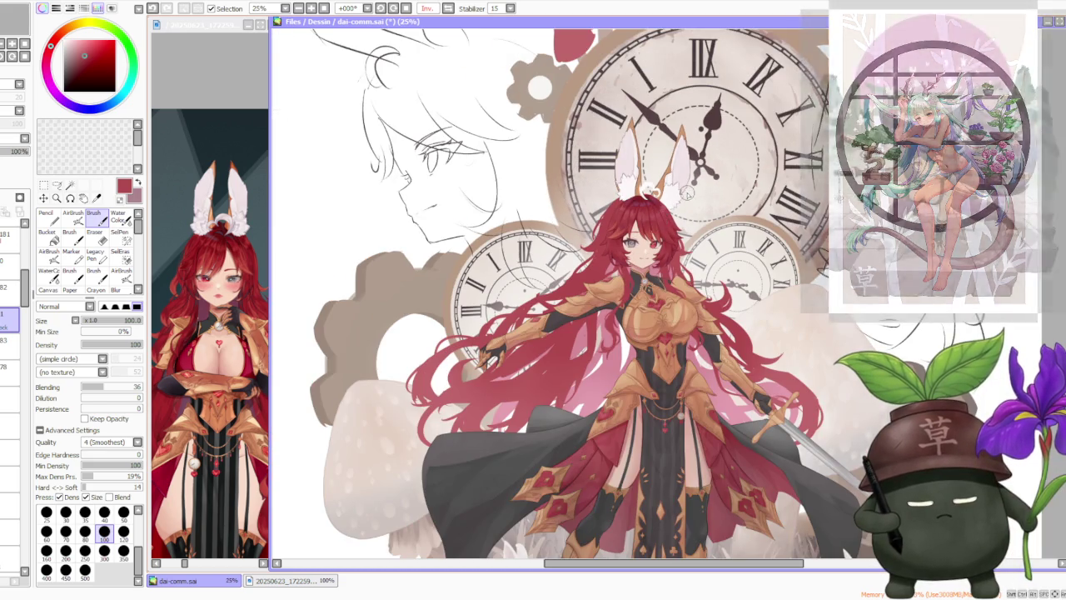
{"action": "scroll", "coordinate": [666, 213], "scroll_direction": "up", "scroll_amount": 1}
{"action": "scroll", "coordinate": [688, 197], "scroll_direction": "up", "scroll_amount": 1}
{"action": "scroll", "coordinate": [687, 196], "scroll_direction": "up", "scroll_amount": 1}
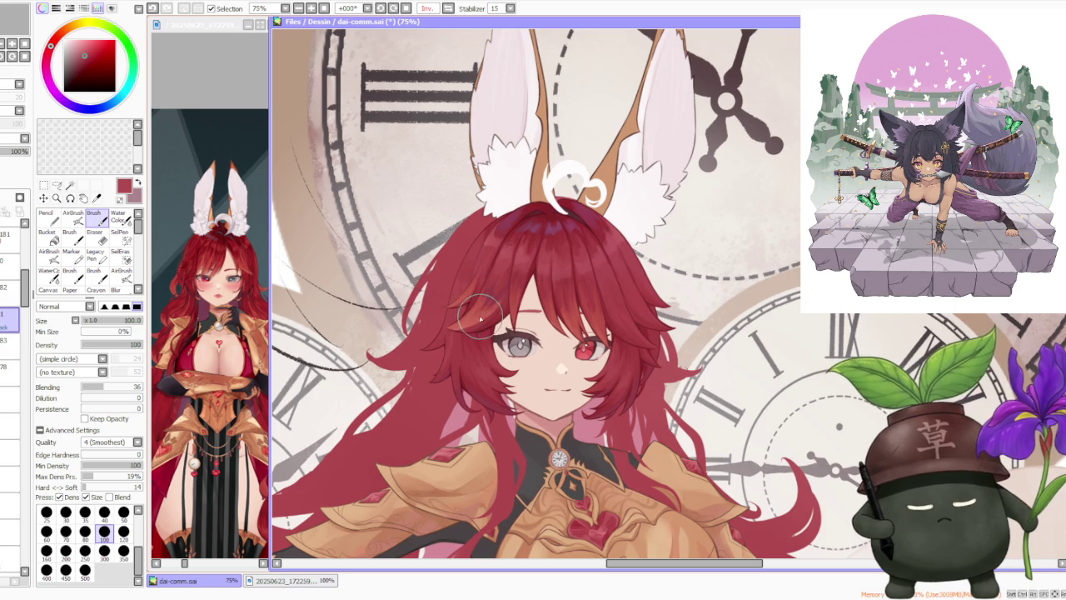
{"action": "left_click", "coordinate": [468, 289], "text": "alt"}
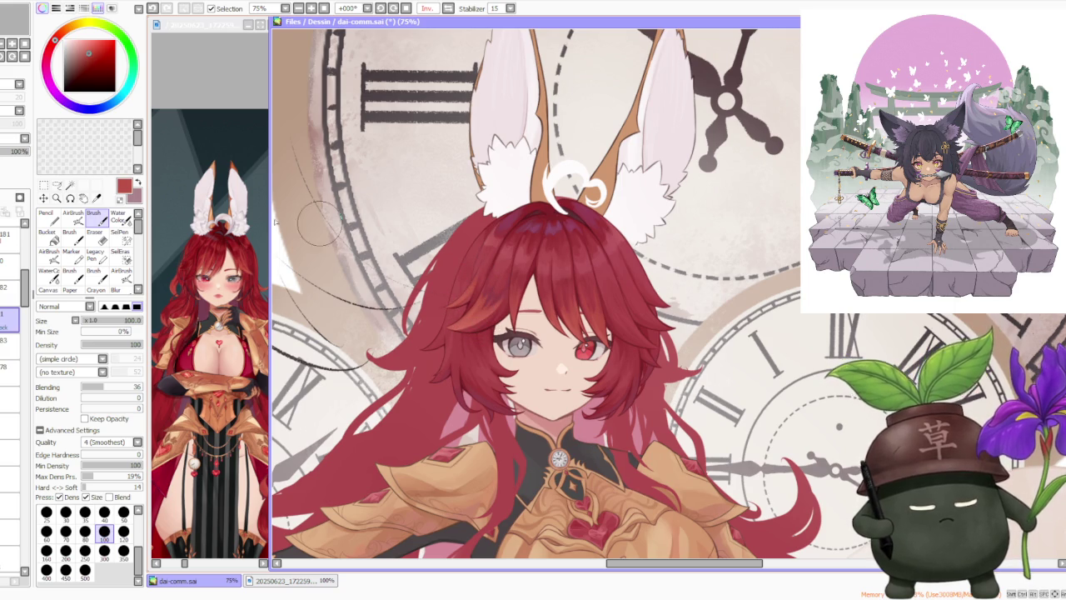
Step: Activate the AirBrush and zoom around the hair to assess its shading
{"action": "key", "text": "a"}
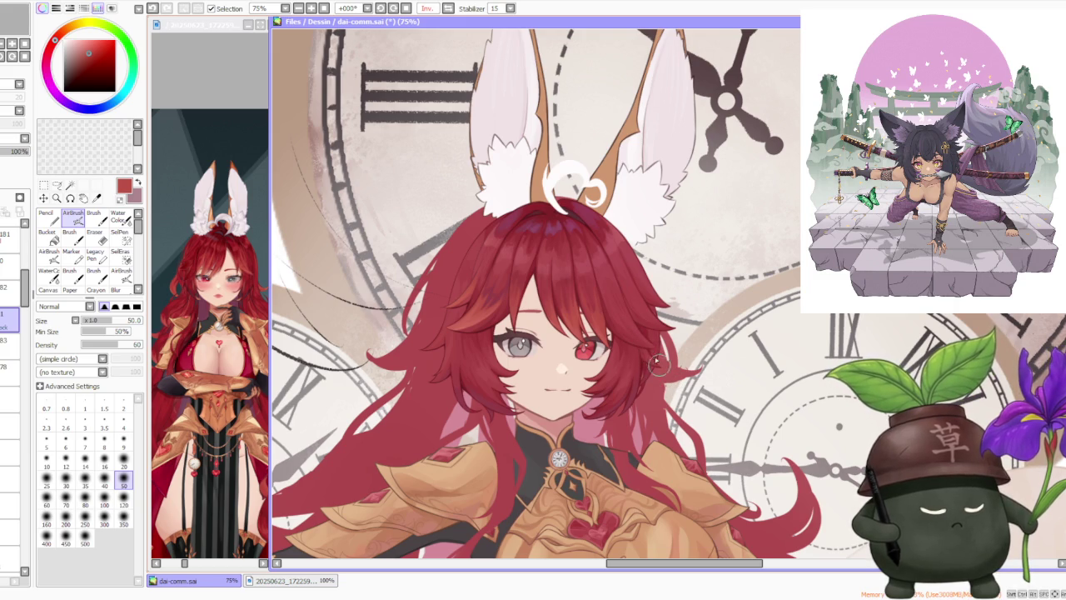
{"action": "scroll", "coordinate": [658, 298], "scroll_direction": "down", "scroll_amount": 2}
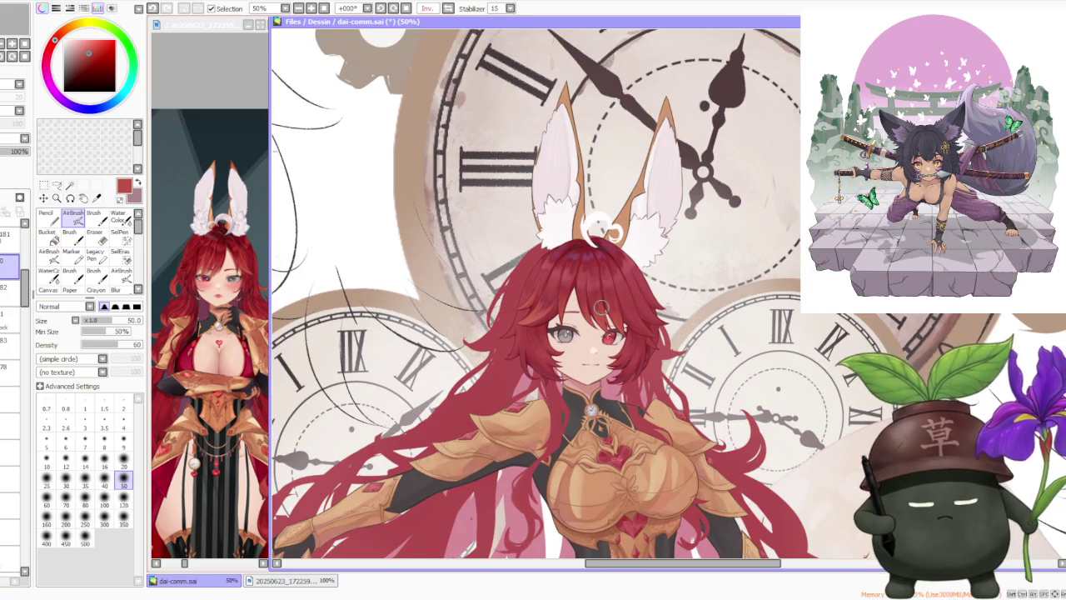
{"action": "scroll", "coordinate": [638, 335], "scroll_direction": "up", "scroll_amount": 2}
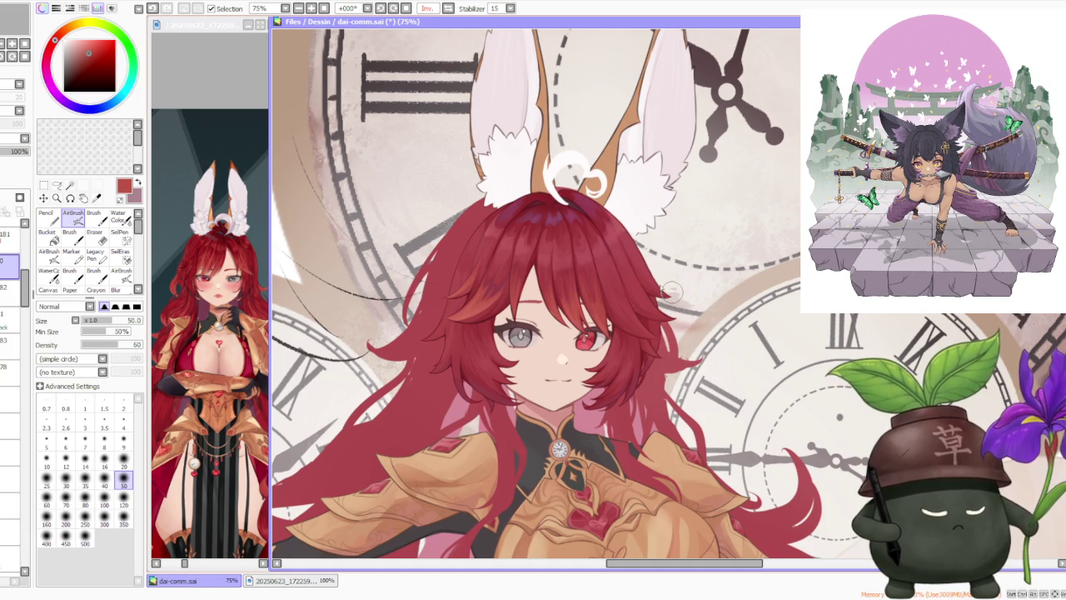
{"action": "scroll", "coordinate": [708, 324], "scroll_direction": "down", "scroll_amount": 2}
{"action": "scroll", "coordinate": [708, 325], "scroll_direction": "down", "scroll_amount": 1}
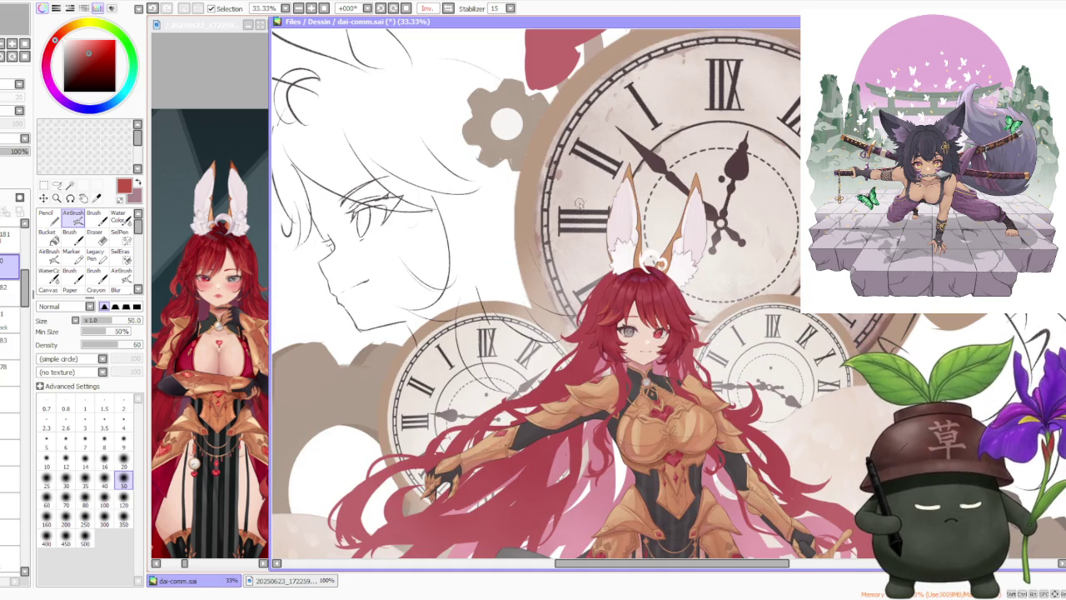
{"action": "scroll", "coordinate": [533, 291], "scroll_direction": "down", "scroll_amount": 1}
{"action": "scroll", "coordinate": [533, 292], "scroll_direction": "down", "scroll_amount": 1}
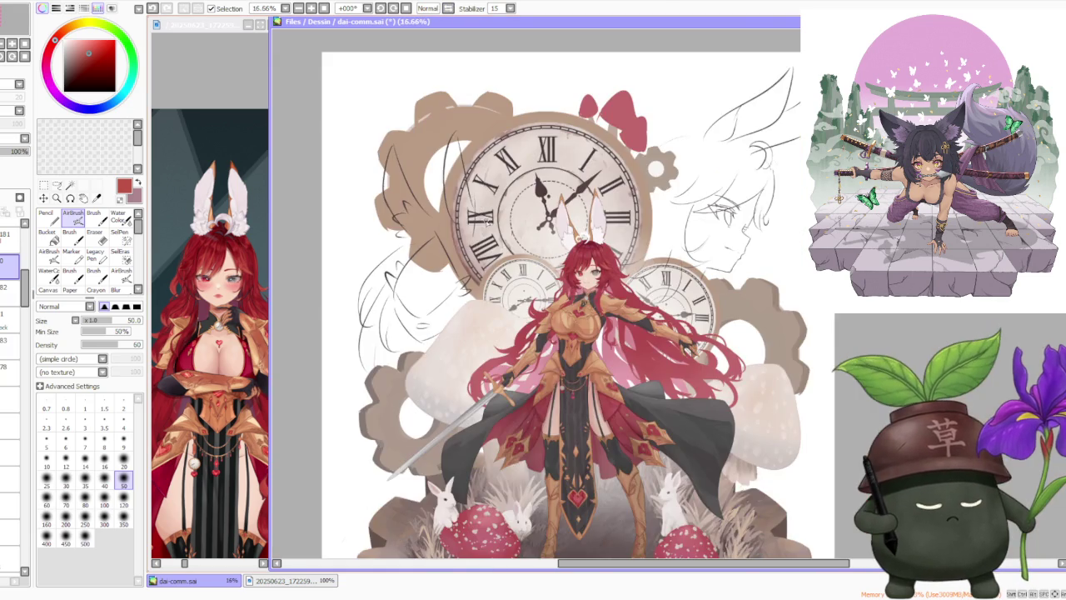
{"action": "scroll", "coordinate": [646, 266], "scroll_direction": "up", "scroll_amount": 1}
{"action": "scroll", "coordinate": [624, 262], "scroll_direction": "up", "scroll_amount": 2}
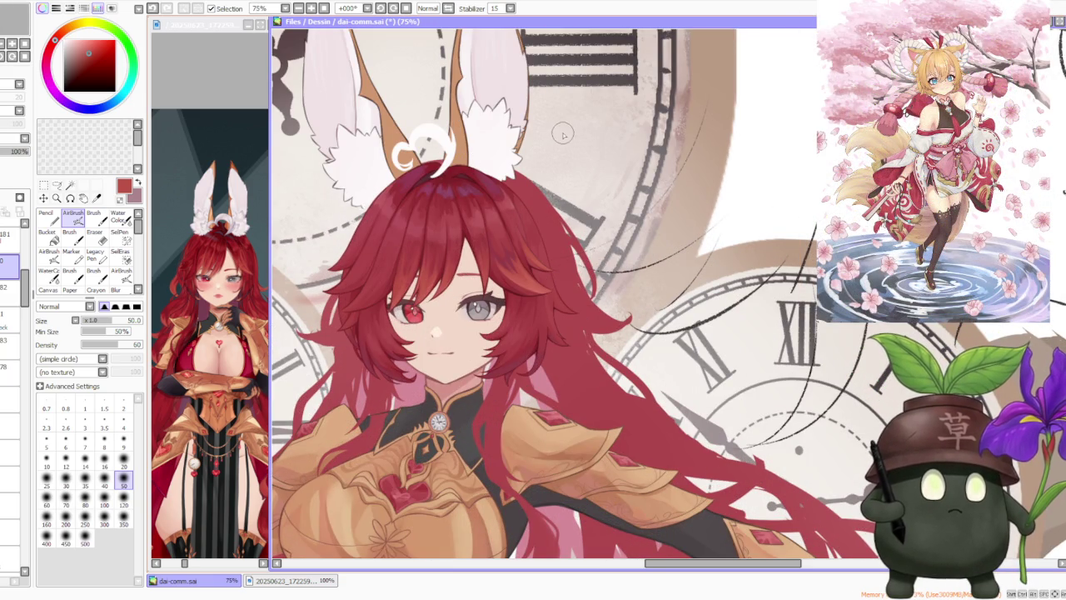
{"action": "scroll", "coordinate": [591, 106], "scroll_direction": "down", "scroll_amount": 1}
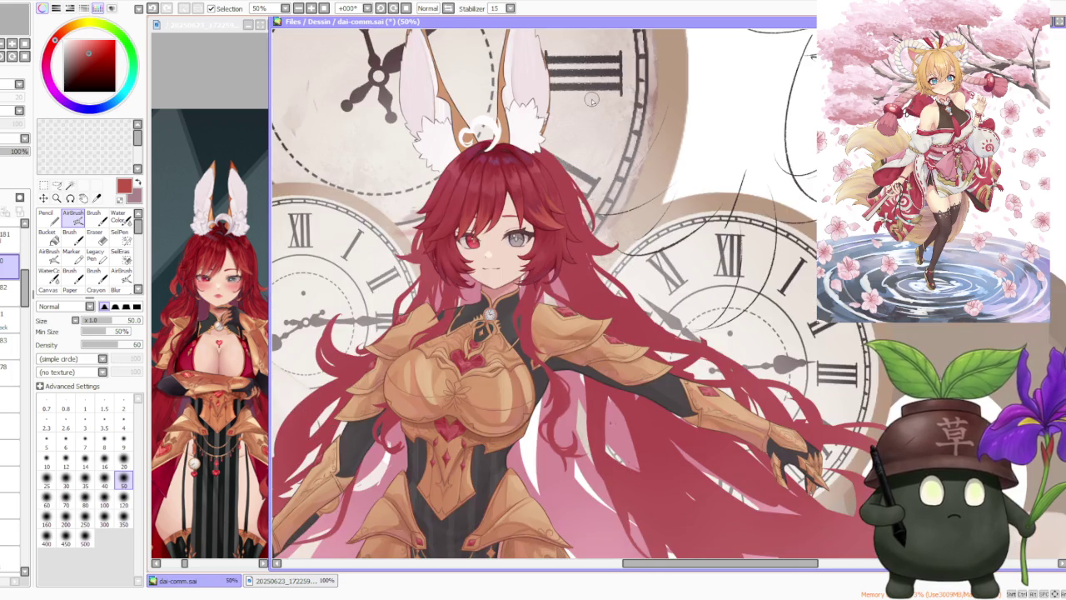
{"action": "scroll", "coordinate": [593, 120], "scroll_direction": "down", "scroll_amount": 1}
{"action": "scroll", "coordinate": [560, 135], "scroll_direction": "up", "scroll_amount": 1}
{"action": "scroll", "coordinate": [560, 135], "scroll_direction": "up", "scroll_amount": 1}
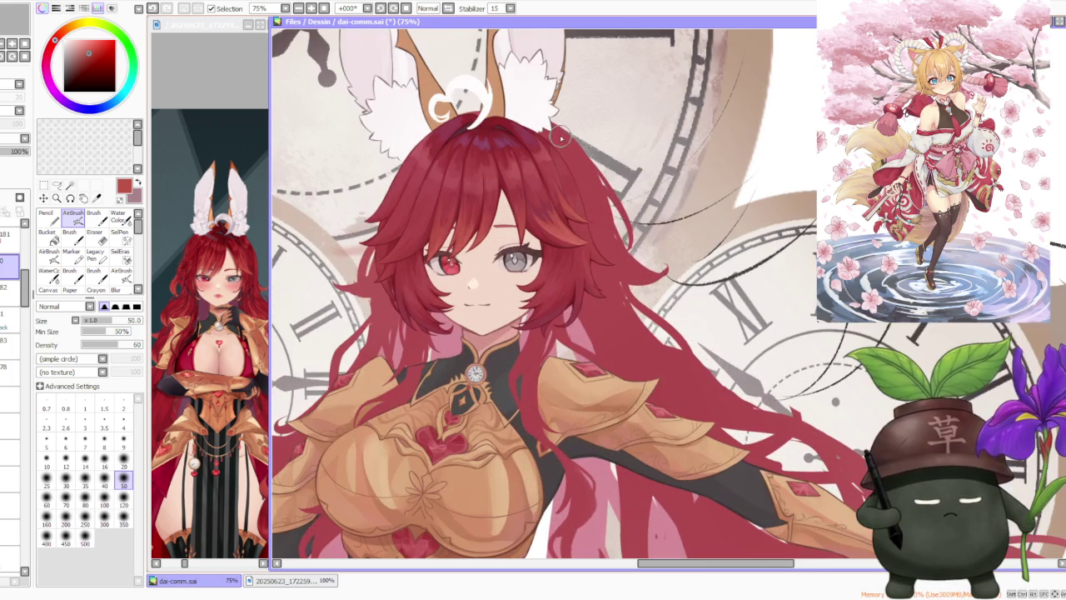
{"action": "scroll", "coordinate": [539, 205], "scroll_direction": "up", "scroll_amount": 1}
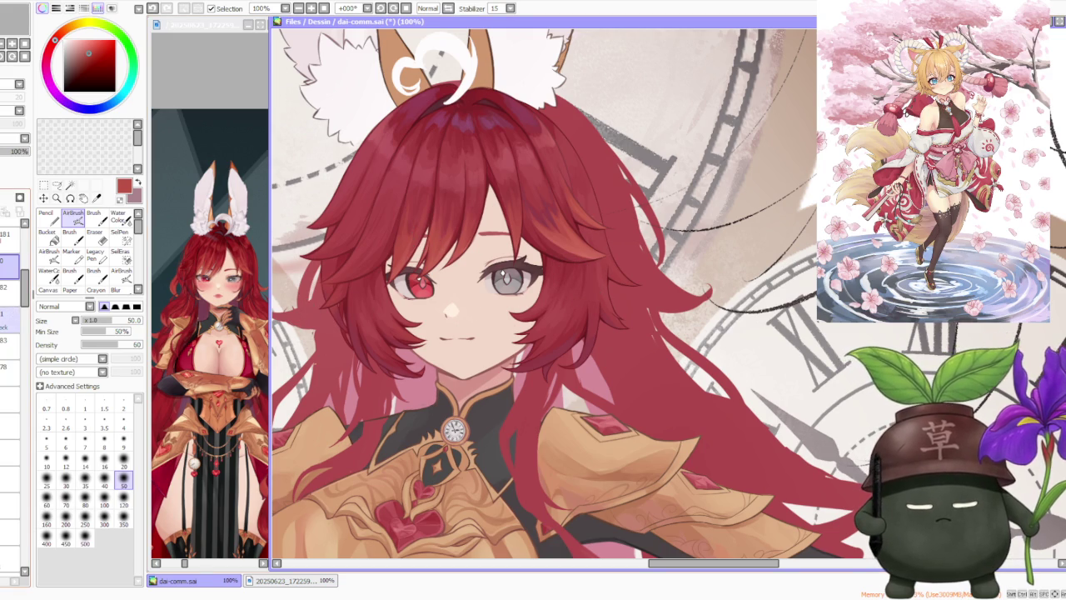
Step: Move to the layer one entry lower and sample the hair's darker red
{"action": "left_click", "coordinate": [12, 305]}
{"action": "left_click", "coordinate": [10, 321]}
{"action": "left_click", "coordinate": [588, 292], "text": "alt"}
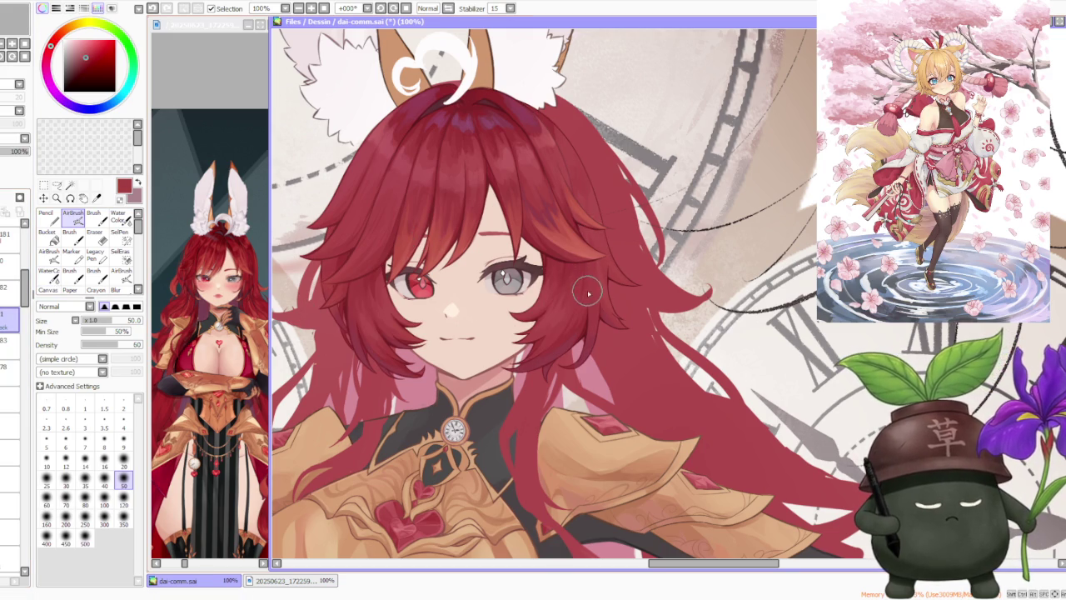
{"action": "left_click", "coordinate": [93, 215]}
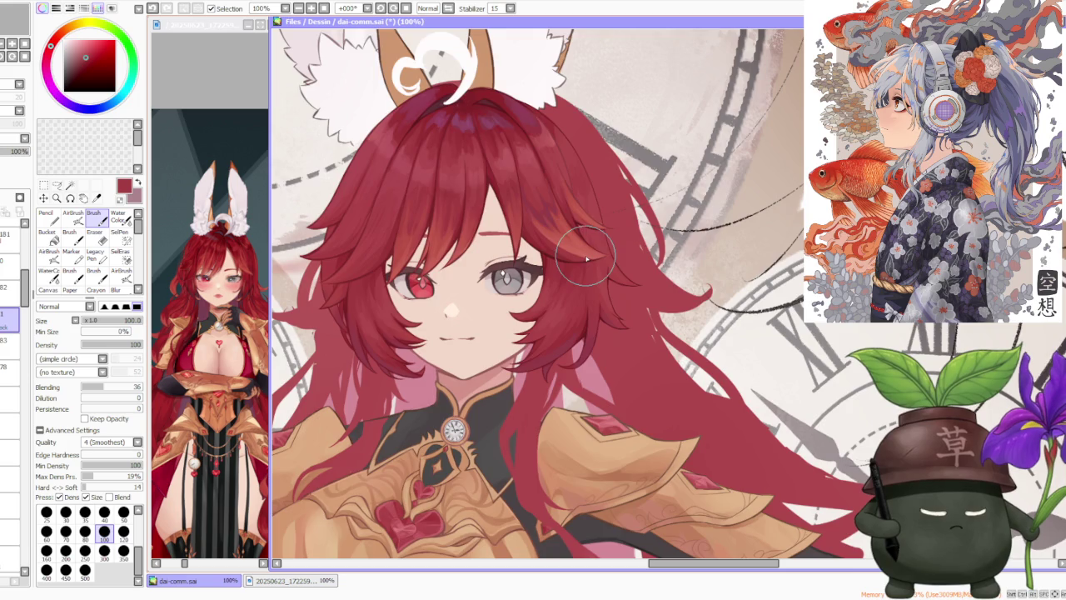
Step: Zoom in and out to inspect the hair across the full knight, then mirror the view
{"action": "scroll", "coordinate": [586, 259], "scroll_direction": "down", "scroll_amount": 3}
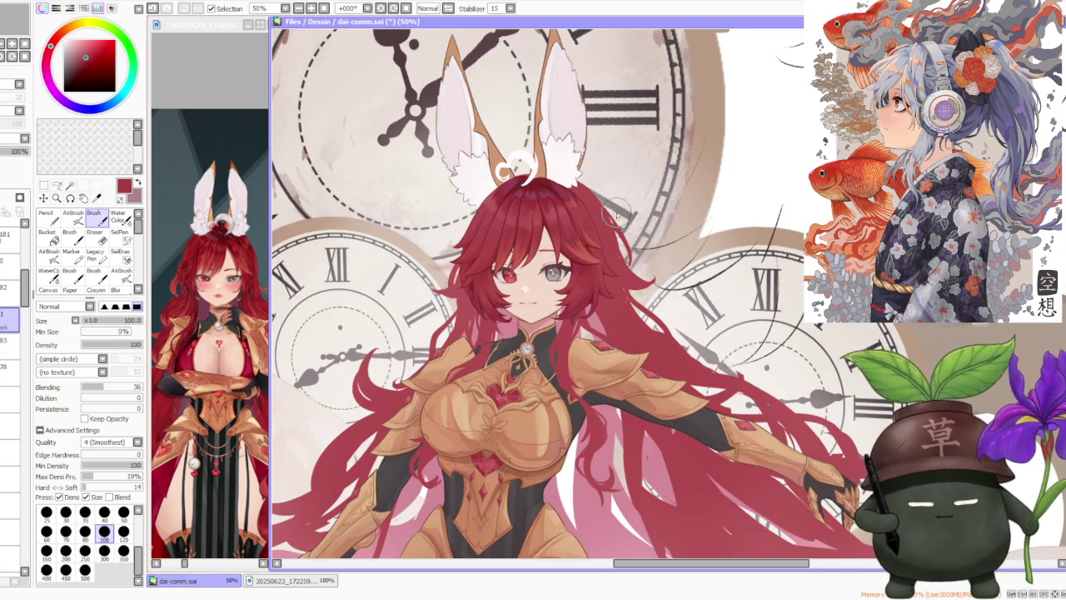
{"action": "scroll", "coordinate": [599, 268], "scroll_direction": "down", "scroll_amount": 1}
{"action": "scroll", "coordinate": [603, 233], "scroll_direction": "up", "scroll_amount": 2}
{"action": "scroll", "coordinate": [603, 233], "scroll_direction": "up", "scroll_amount": 1}
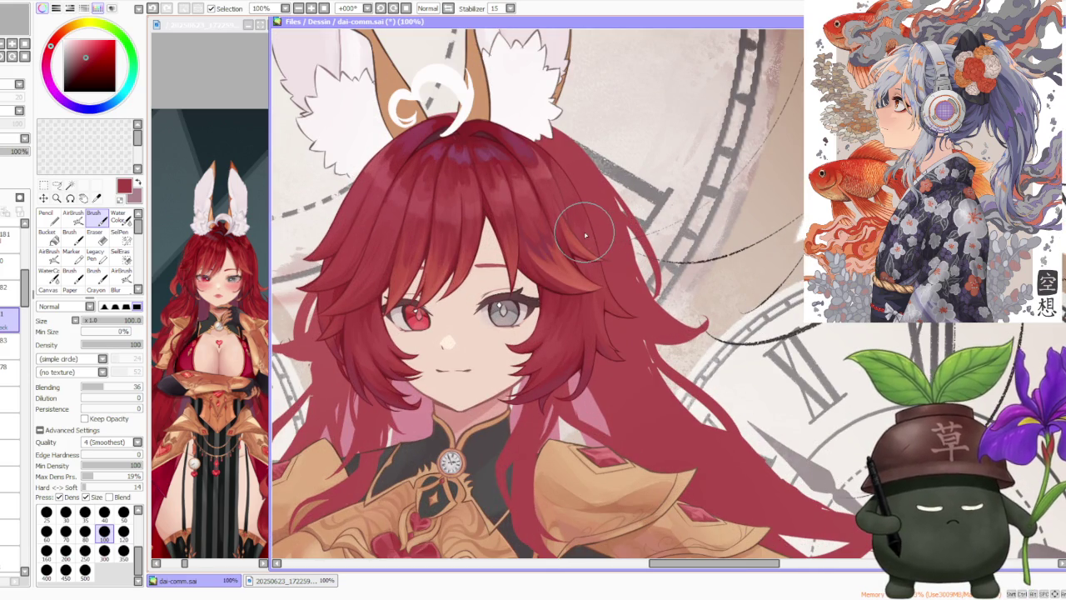
{"action": "scroll", "coordinate": [585, 235], "scroll_direction": "down", "scroll_amount": 1}
{"action": "scroll", "coordinate": [582, 235], "scroll_direction": "down", "scroll_amount": 1}
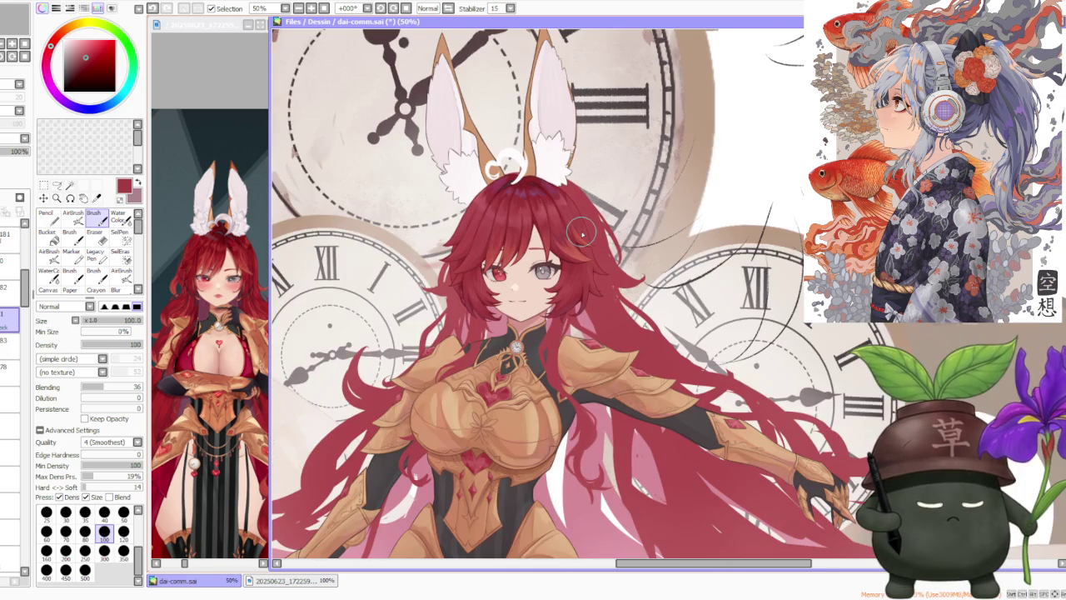
{"action": "scroll", "coordinate": [581, 233], "scroll_direction": "down", "scroll_amount": 1}
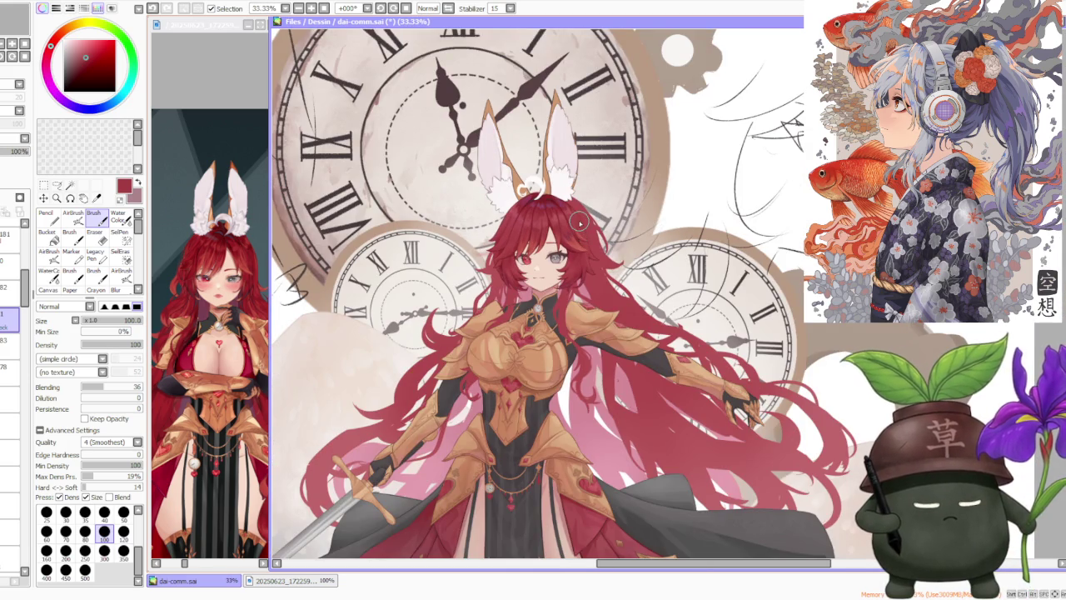
{"action": "scroll", "coordinate": [580, 221], "scroll_direction": "up", "scroll_amount": 2}
{"action": "scroll", "coordinate": [574, 220], "scroll_direction": "up", "scroll_amount": 1}
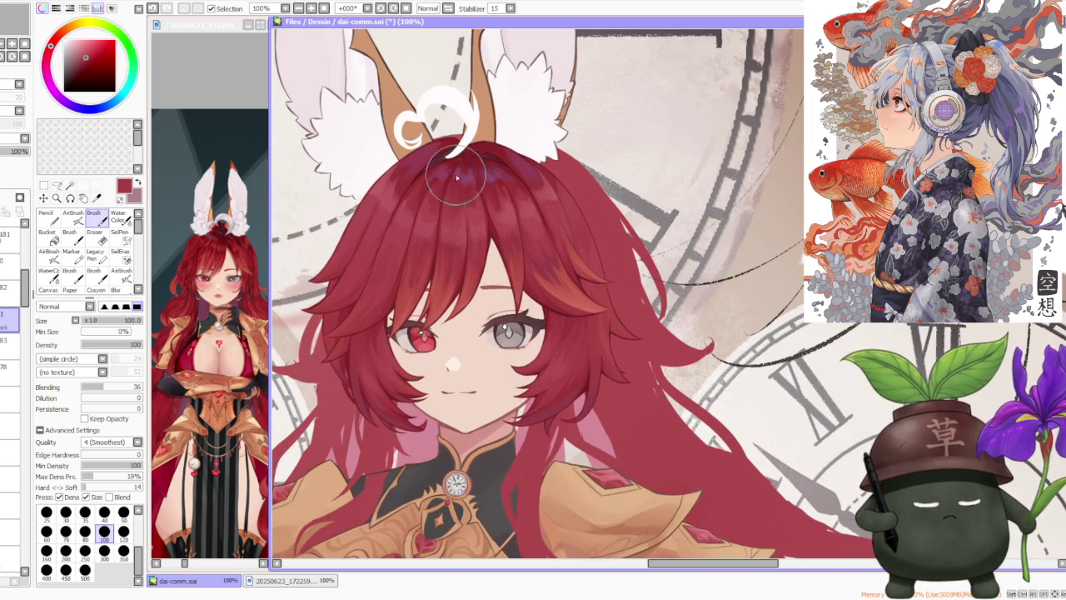
{"action": "left_click", "coordinate": [456, 7]}
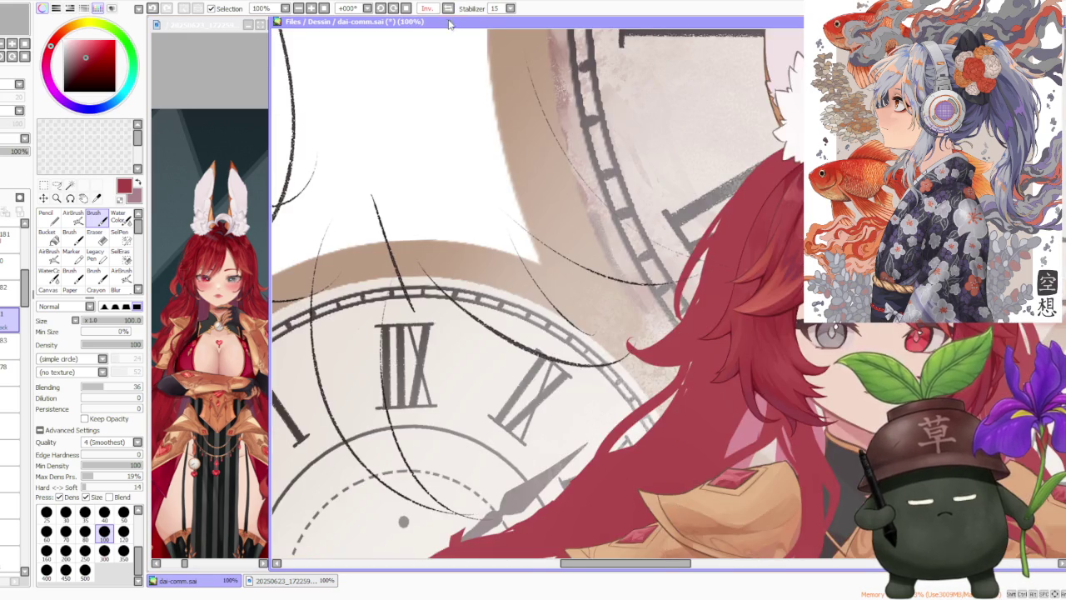
Step: Undo the two hair strokes covering the character's left eye, then zoom back out
{"action": "scroll", "coordinate": [609, 241], "scroll_direction": "up", "scroll_amount": 1}
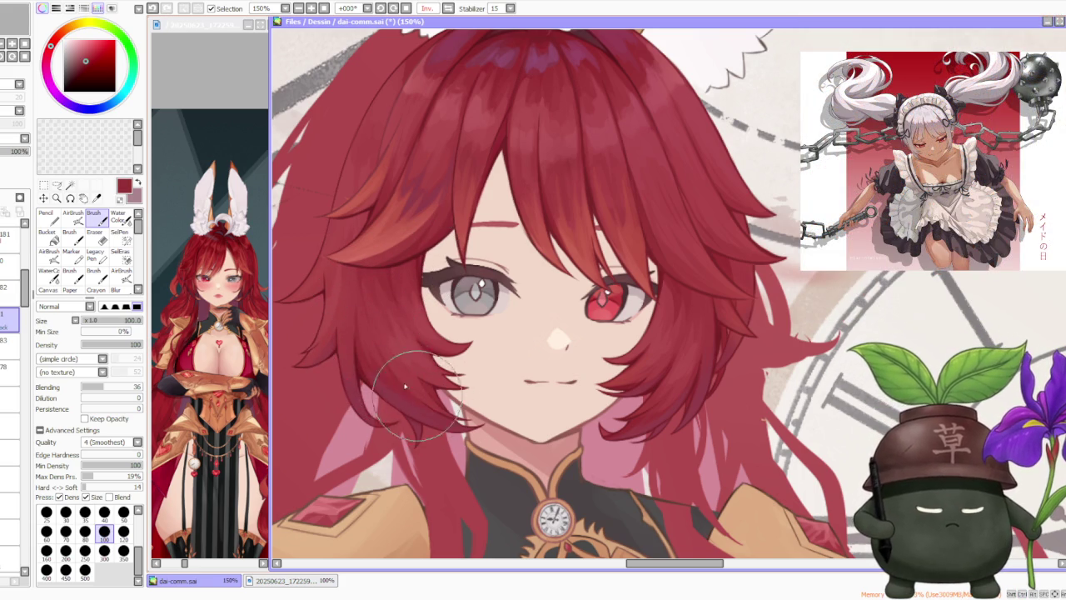
{"action": "key", "text": "ctrl+z"}
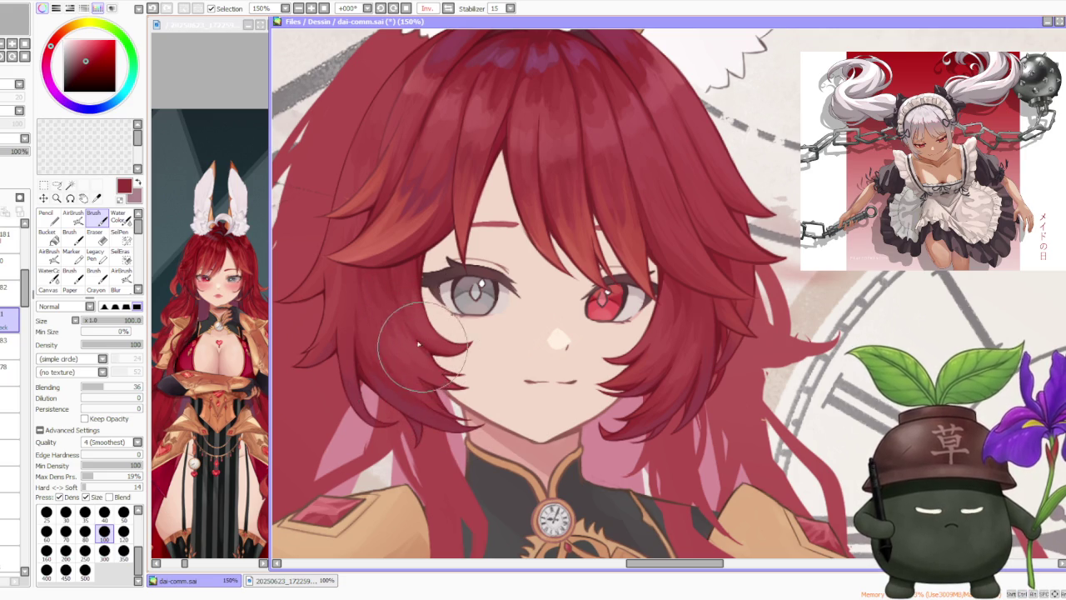
{"action": "key", "text": "ctrl+z"}
{"action": "scroll", "coordinate": [405, 325], "scroll_direction": "down", "scroll_amount": 2}
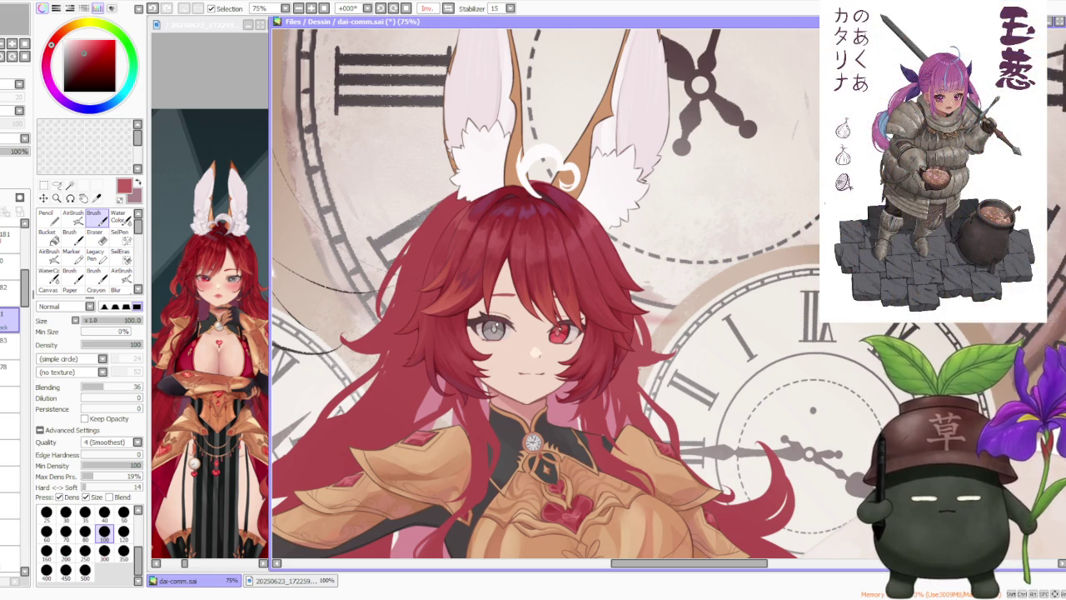
Step: Zoom out over the full knight illustration and back in on the face, then select a higher layer
{"action": "scroll", "coordinate": [383, 262], "scroll_direction": "down", "scroll_amount": 1}
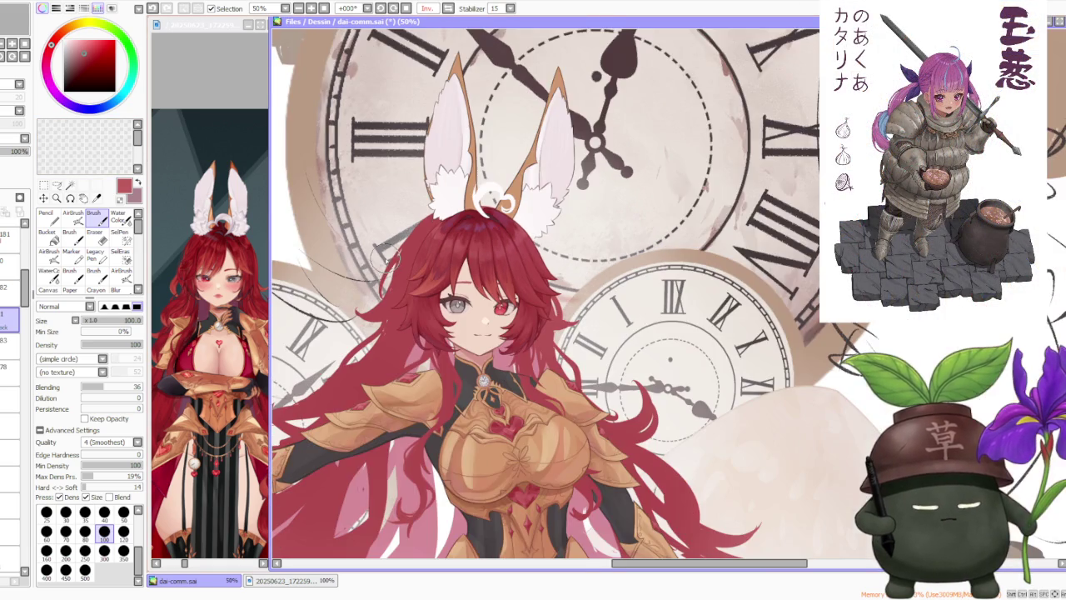
{"action": "scroll", "coordinate": [398, 254], "scroll_direction": "down", "scroll_amount": 1}
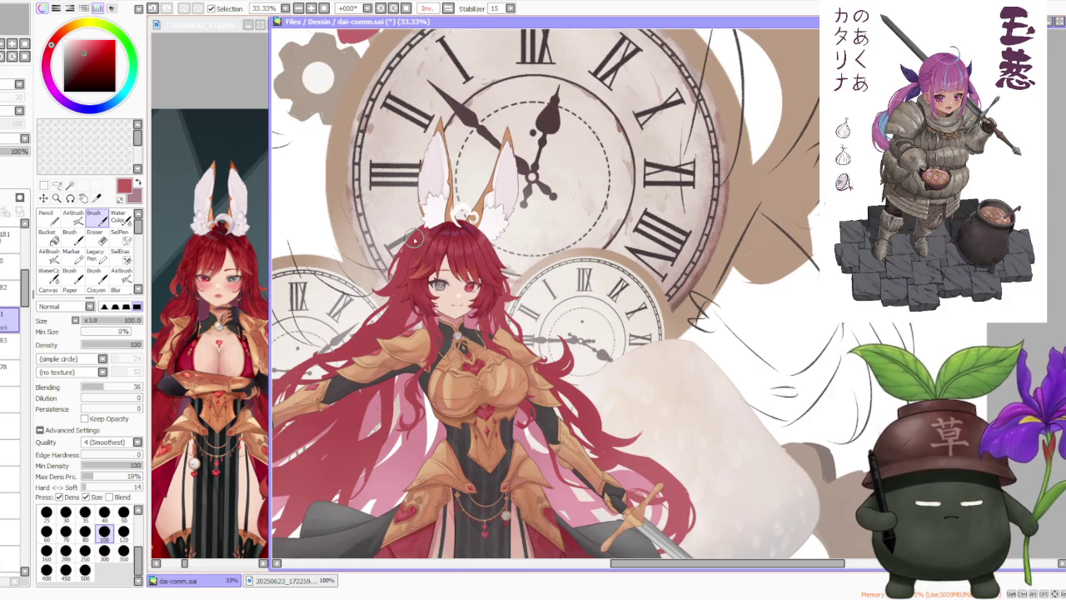
{"action": "scroll", "coordinate": [414, 241], "scroll_direction": "up", "scroll_amount": 1}
{"action": "scroll", "coordinate": [416, 267], "scroll_direction": "up", "scroll_amount": 1}
{"action": "scroll", "coordinate": [419, 290], "scroll_direction": "up", "scroll_amount": 1}
{"action": "scroll", "coordinate": [418, 290], "scroll_direction": "up", "scroll_amount": 1}
{"action": "scroll", "coordinate": [412, 283], "scroll_direction": "down", "scroll_amount": 1}
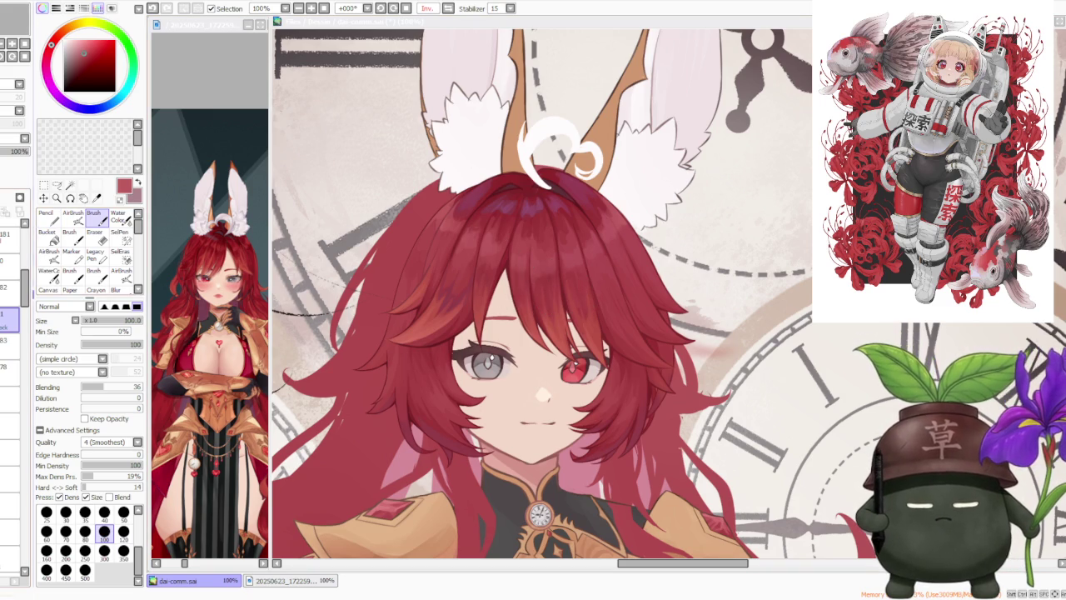
{"action": "left_click", "coordinate": [8, 277]}
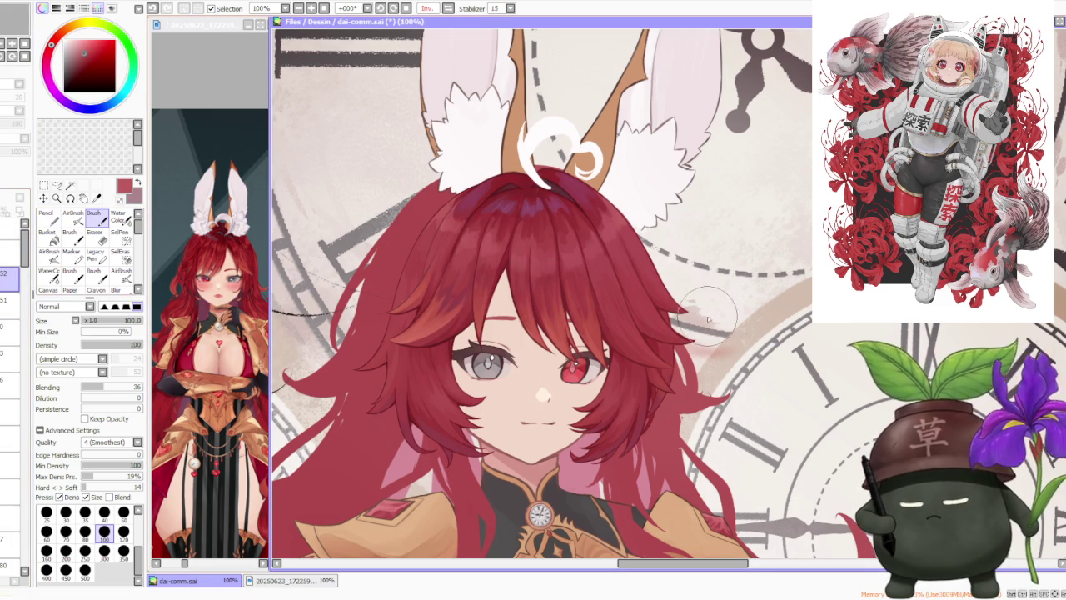
Step: Zoom to the blue-haired archer reference and return the canvas to its normal, unmirrored orientation
{"action": "scroll", "coordinate": [675, 287], "scroll_direction": "down", "scroll_amount": 2}
{"action": "scroll", "coordinate": [671, 283], "scroll_direction": "down", "scroll_amount": 4}
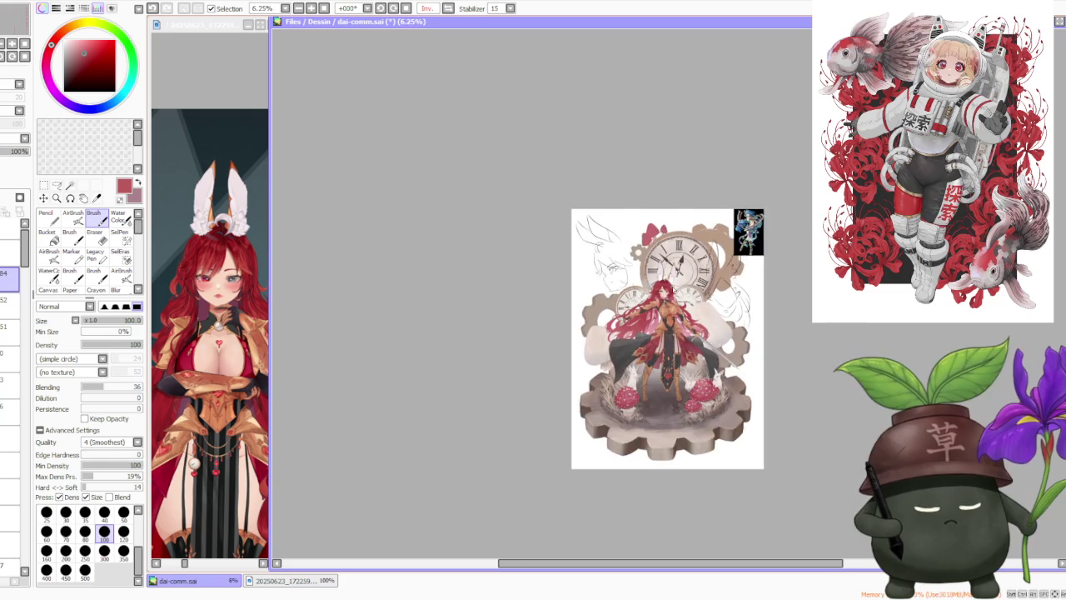
{"action": "scroll", "coordinate": [791, 242], "scroll_direction": "up", "scroll_amount": 2}
{"action": "scroll", "coordinate": [791, 242], "scroll_direction": "up", "scroll_amount": 3}
{"action": "scroll", "coordinate": [791, 244], "scroll_direction": "up", "scroll_amount": 1}
{"action": "scroll", "coordinate": [787, 240], "scroll_direction": "down", "scroll_amount": 1}
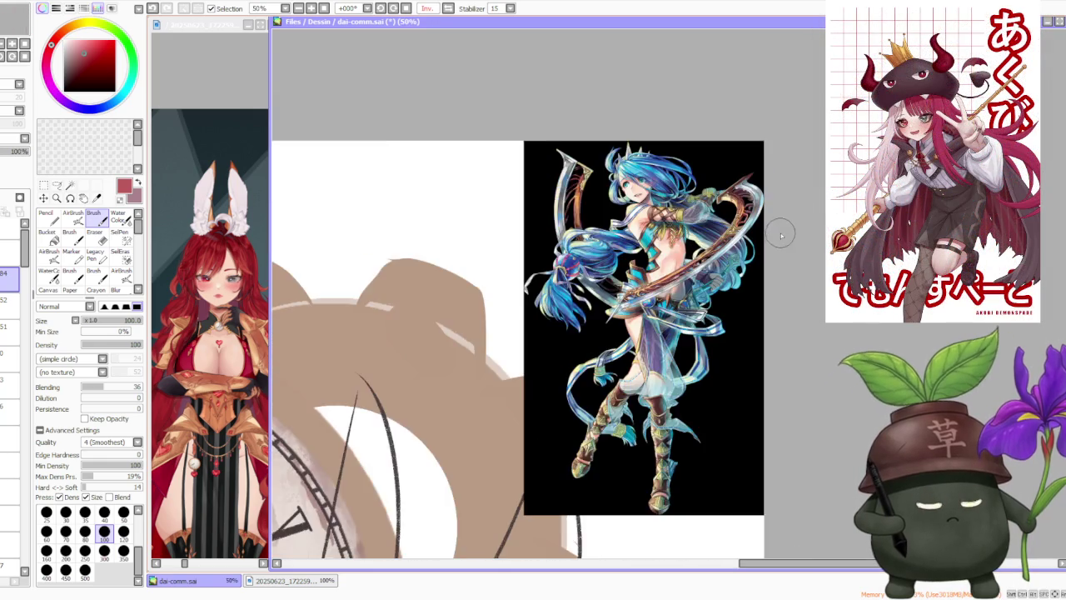
{"action": "scroll", "coordinate": [778, 258], "scroll_direction": "up", "scroll_amount": 1}
{"action": "scroll", "coordinate": [750, 260], "scroll_direction": "down", "scroll_amount": 1}
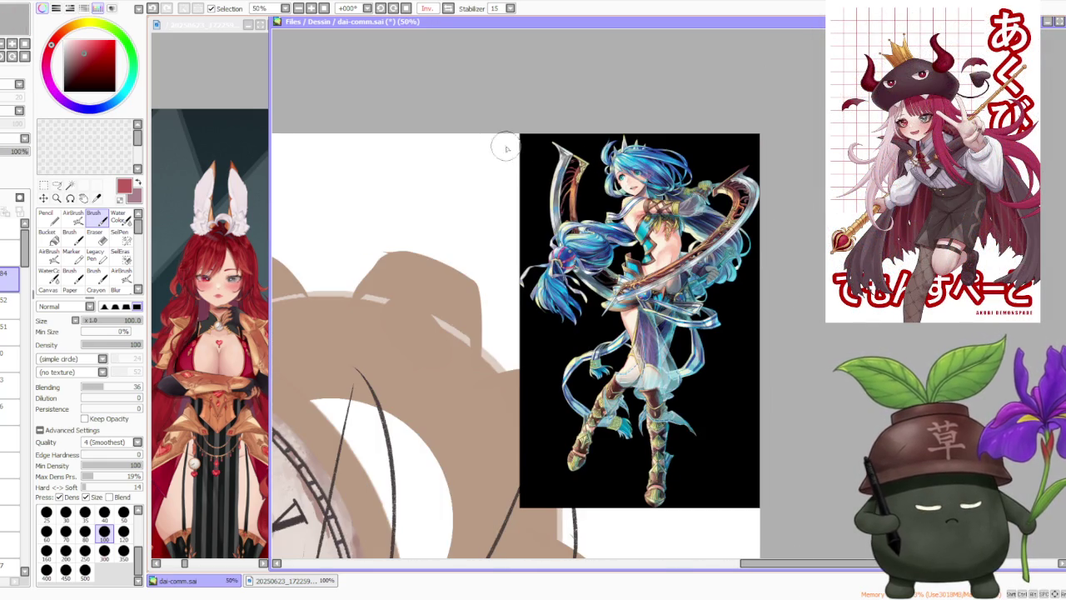
{"action": "left_click", "coordinate": [448, 8]}
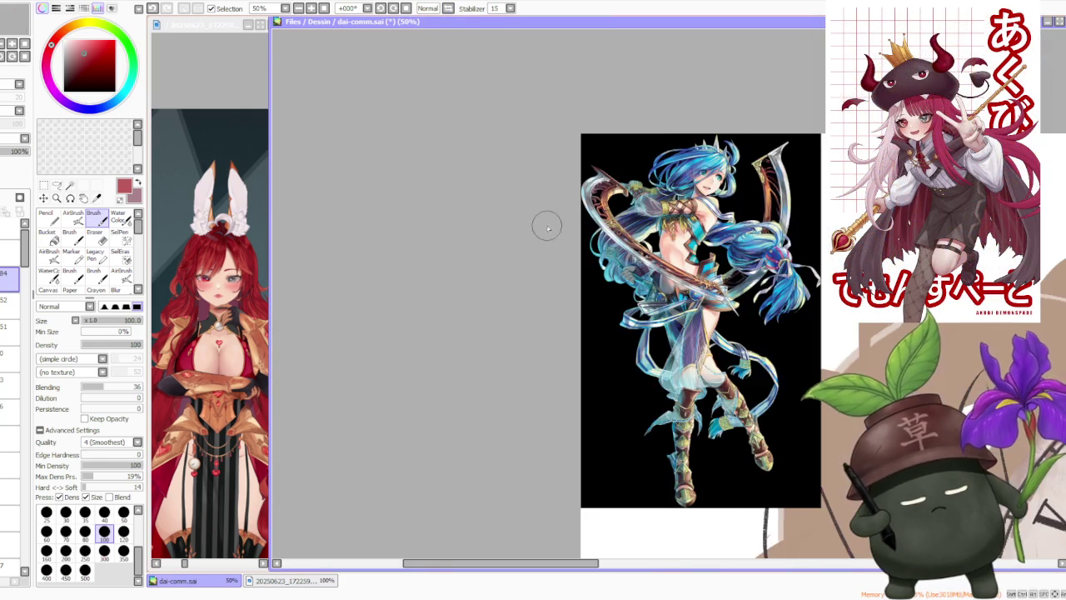
Step: Zoom in and out around the blue-haired archer reference to study its details
{"action": "scroll", "coordinate": [642, 261], "scroll_direction": "down", "scroll_amount": 1}
{"action": "scroll", "coordinate": [697, 286], "scroll_direction": "up", "scroll_amount": 2}
{"action": "scroll", "coordinate": [641, 260], "scroll_direction": "up", "scroll_amount": 1}
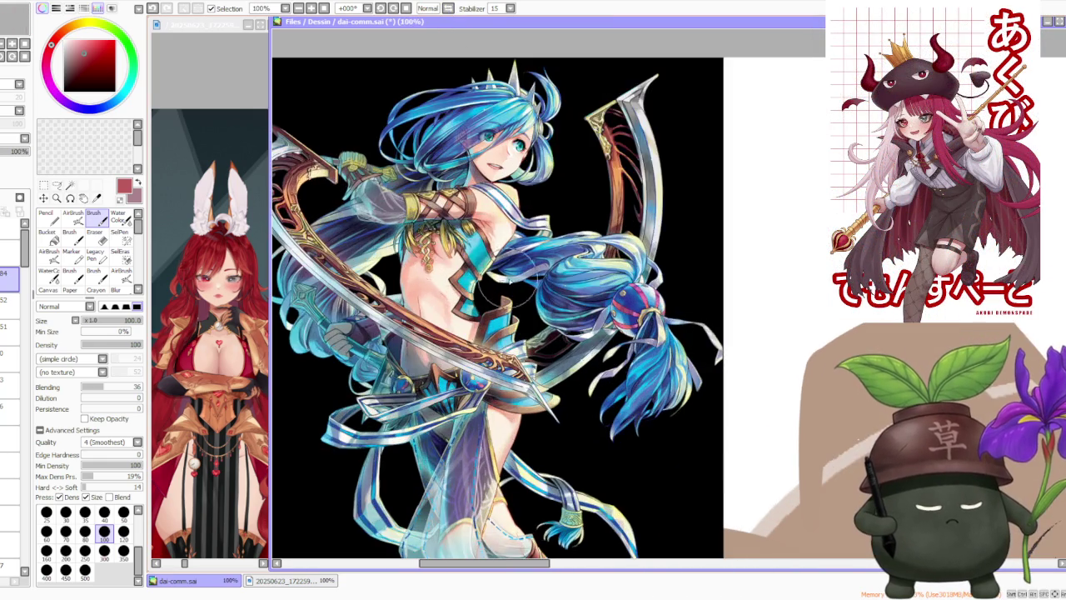
{"action": "scroll", "coordinate": [640, 259], "scroll_direction": "down", "scroll_amount": 2}
{"action": "scroll", "coordinate": [641, 260], "scroll_direction": "up", "scroll_amount": 2}
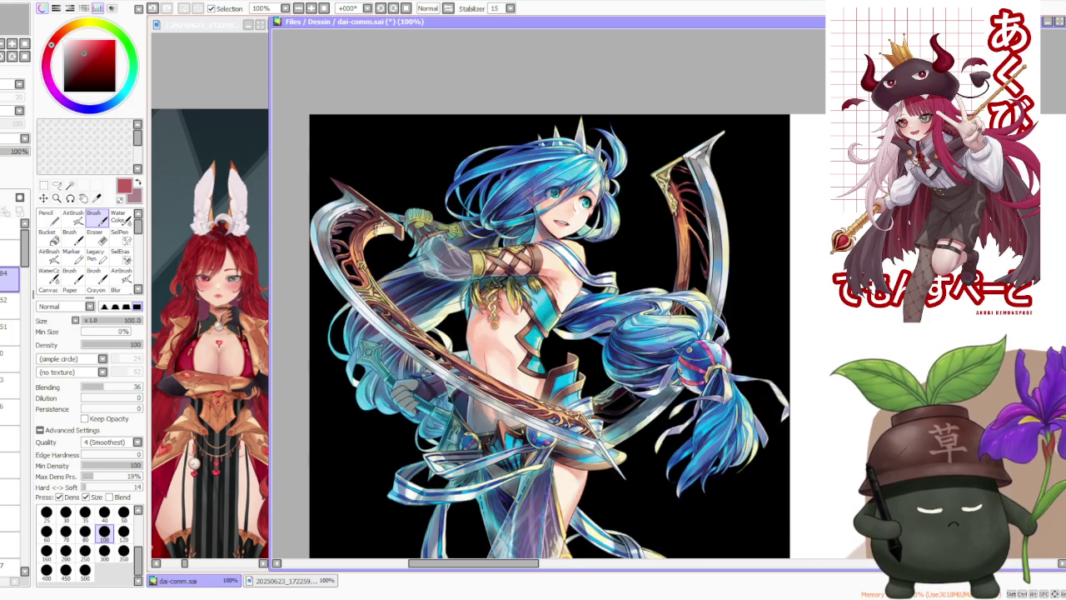
{"action": "scroll", "coordinate": [666, 379], "scroll_direction": "up", "scroll_amount": 2}
{"action": "scroll", "coordinate": [708, 291], "scroll_direction": "down", "scroll_amount": 3}
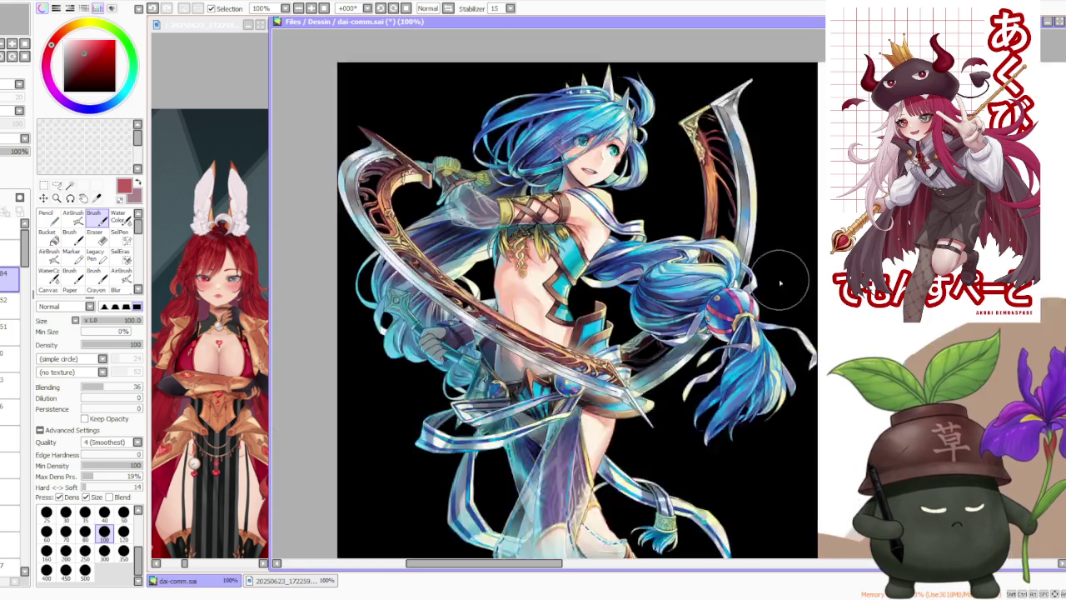
{"action": "scroll", "coordinate": [766, 258], "scroll_direction": "down", "scroll_amount": 1}
{"action": "scroll", "coordinate": [616, 358], "scroll_direction": "down", "scroll_amount": 1}
{"action": "scroll", "coordinate": [642, 439], "scroll_direction": "up", "scroll_amount": 3}
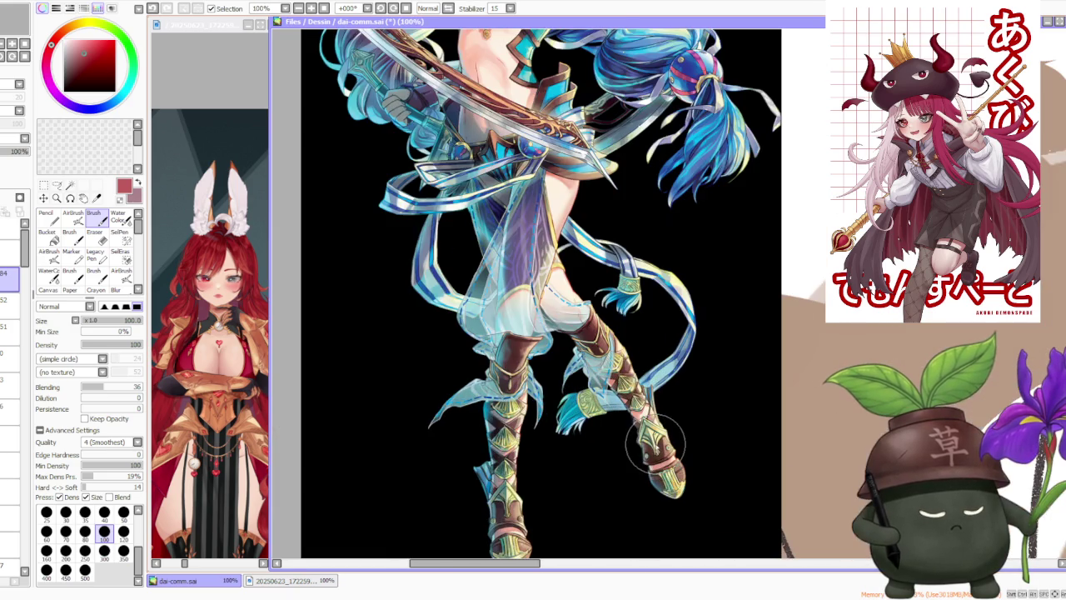
{"action": "scroll", "coordinate": [642, 440], "scroll_direction": "down", "scroll_amount": 2}
{"action": "scroll", "coordinate": [635, 479], "scroll_direction": "up", "scroll_amount": 2}
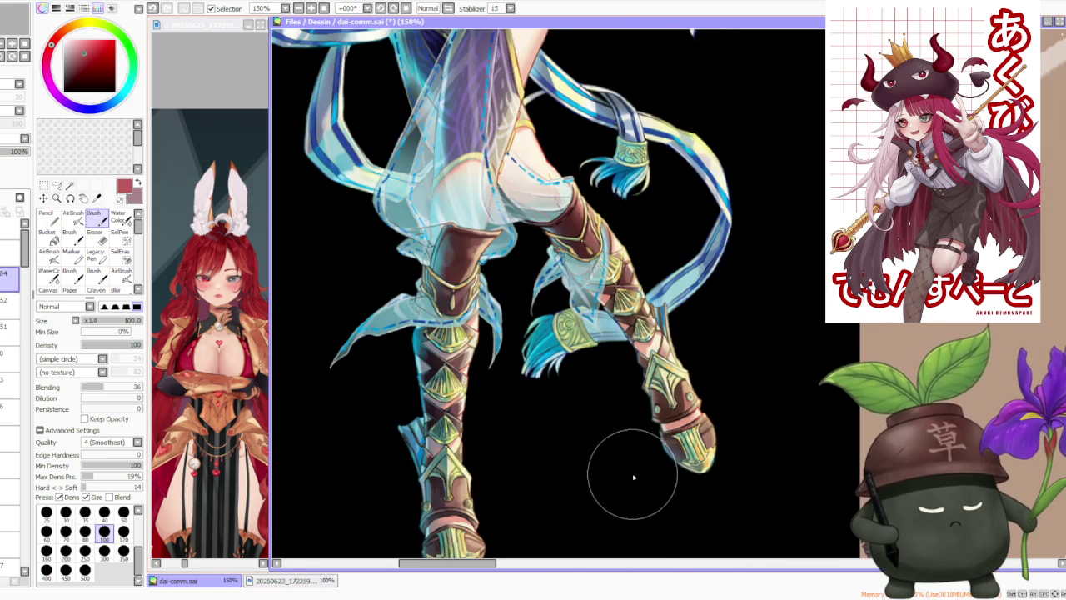
{"action": "scroll", "coordinate": [631, 475], "scroll_direction": "down", "scroll_amount": 3}
{"action": "scroll", "coordinate": [614, 265], "scroll_direction": "up", "scroll_amount": 3}
{"action": "scroll", "coordinate": [614, 265], "scroll_direction": "up", "scroll_amount": 1}
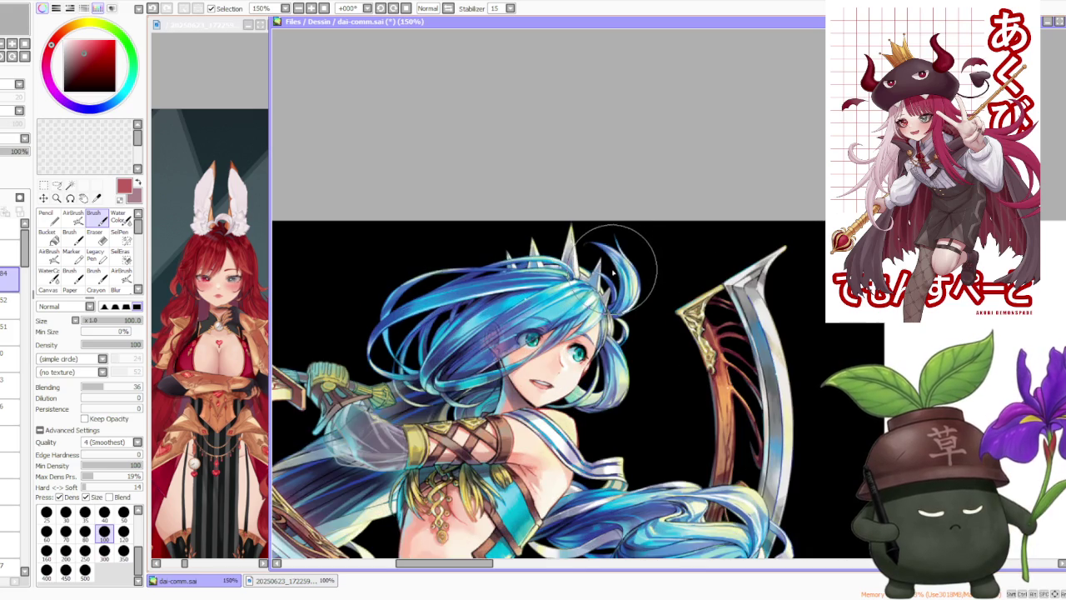
{"action": "scroll", "coordinate": [614, 275], "scroll_direction": "down", "scroll_amount": 3}
{"action": "scroll", "coordinate": [458, 387], "scroll_direction": "up", "scroll_amount": 3}
{"action": "scroll", "coordinate": [499, 367], "scroll_direction": "down", "scroll_amount": 3}
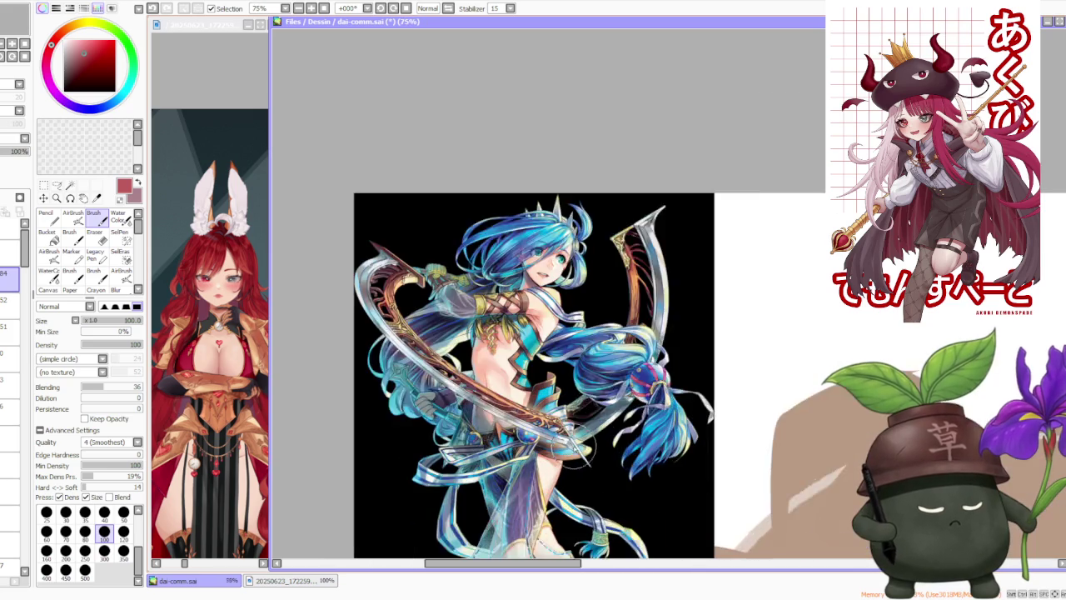
{"action": "scroll", "coordinate": [512, 350], "scroll_direction": "up", "scroll_amount": 1}
{"action": "scroll", "coordinate": [527, 333], "scroll_direction": "up", "scroll_amount": 2}
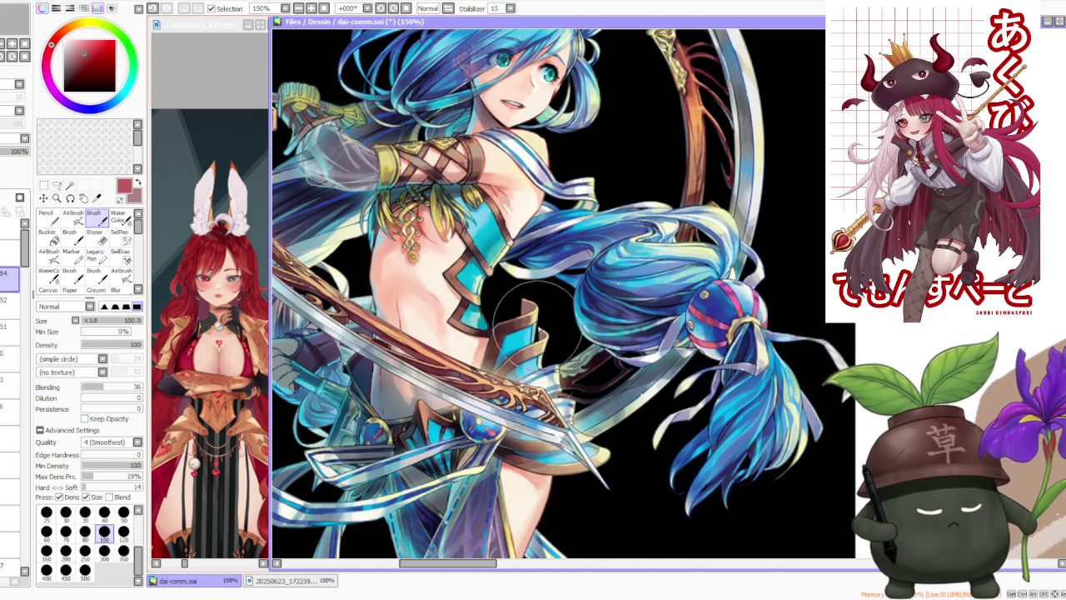
{"action": "scroll", "coordinate": [434, 433], "scroll_direction": "down", "scroll_amount": 2}
{"action": "scroll", "coordinate": [434, 433], "scroll_direction": "up", "scroll_amount": 2}
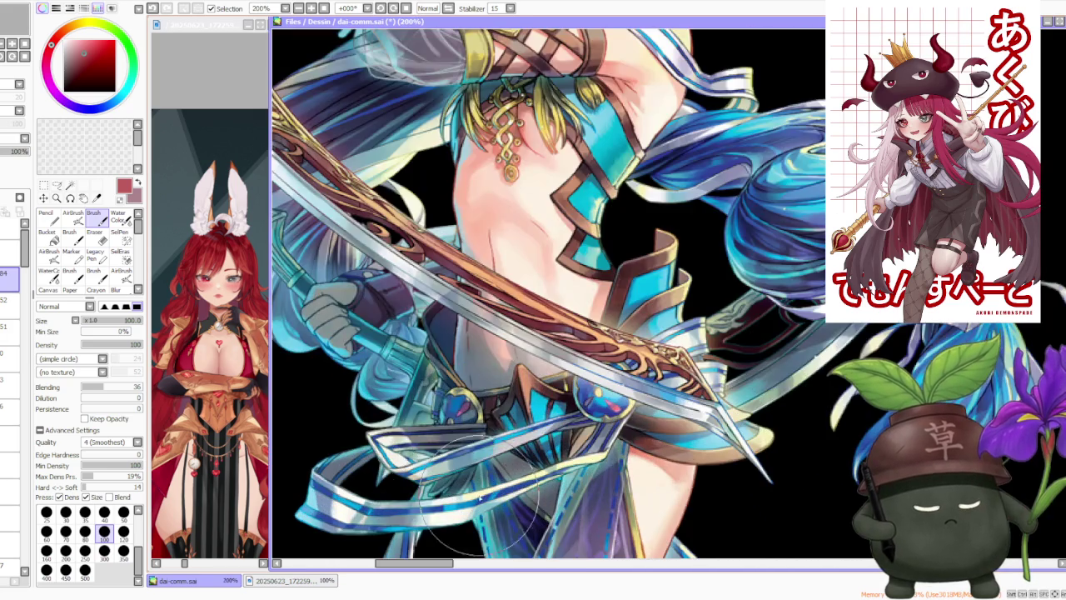
{"action": "scroll", "coordinate": [499, 399], "scroll_direction": "down", "scroll_amount": 2}
{"action": "scroll", "coordinate": [633, 400], "scroll_direction": "down", "scroll_amount": 1}
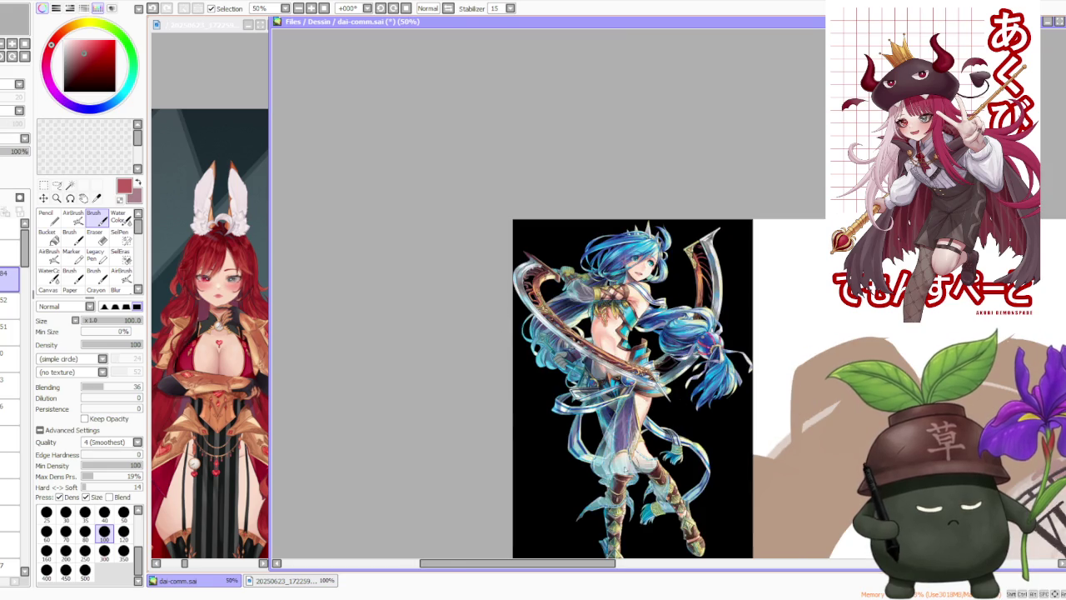
{"action": "scroll", "coordinate": [567, 260], "scroll_direction": "down", "scroll_amount": 1}
{"action": "scroll", "coordinate": [665, 303], "scroll_direction": "up", "scroll_amount": 1}
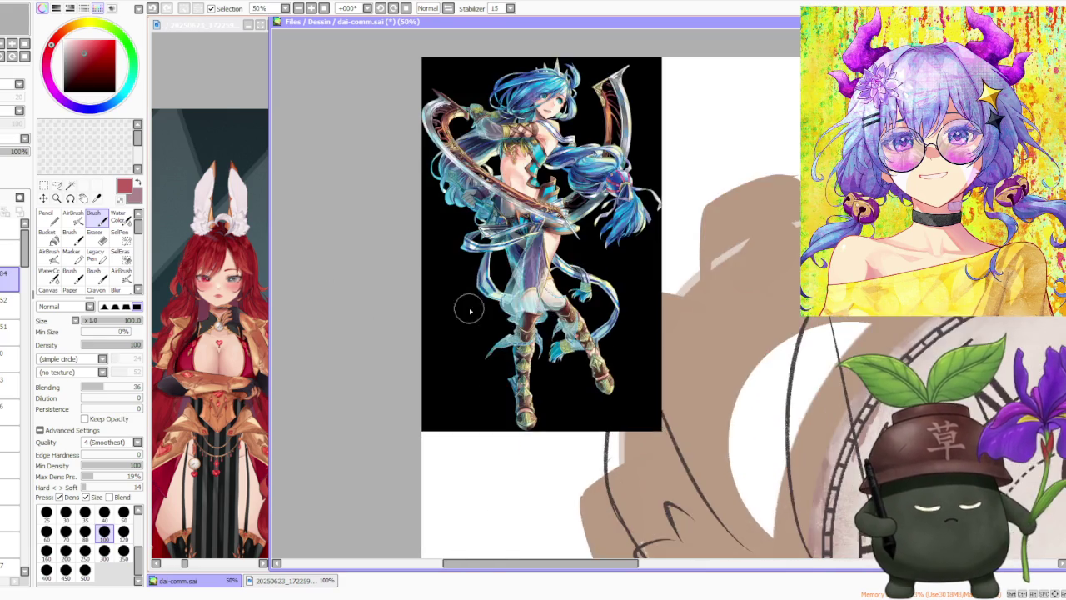
Step: Raise the canvas zoom from 12.5% to 25% so the bunny-eared knight appears larger
{"action": "left_click_drag", "start_coordinate": [466, 312], "coordinate": [459, 265]}
{"action": "scroll", "coordinate": [459, 265], "scroll_direction": "down", "scroll_amount": 1}
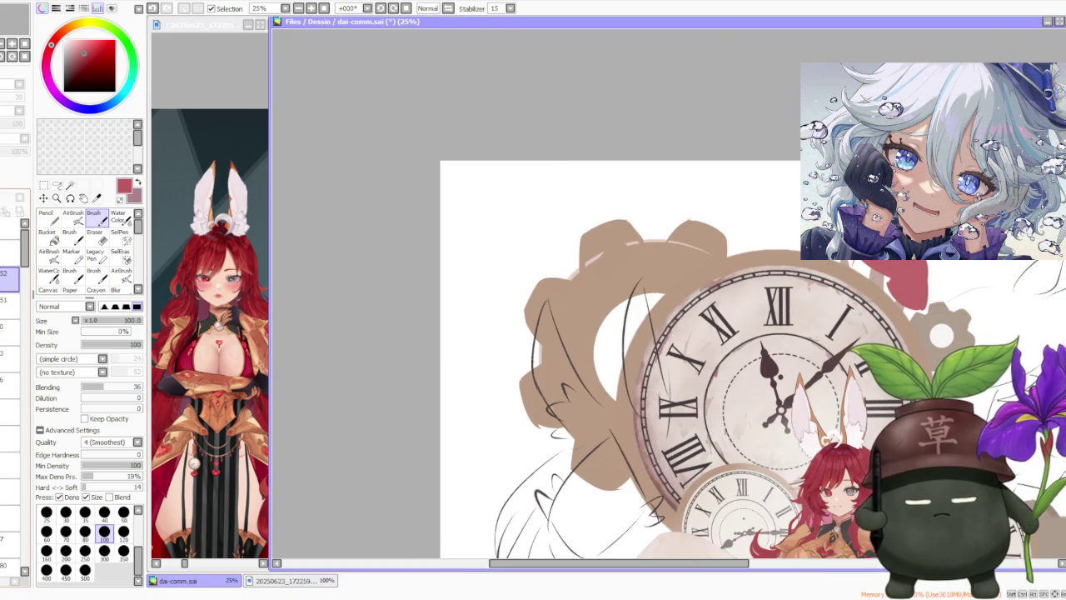
{"action": "scroll", "coordinate": [493, 236], "scroll_direction": "down", "scroll_amount": 2}
{"action": "scroll", "coordinate": [492, 235], "scroll_direction": "up", "scroll_amount": 1}
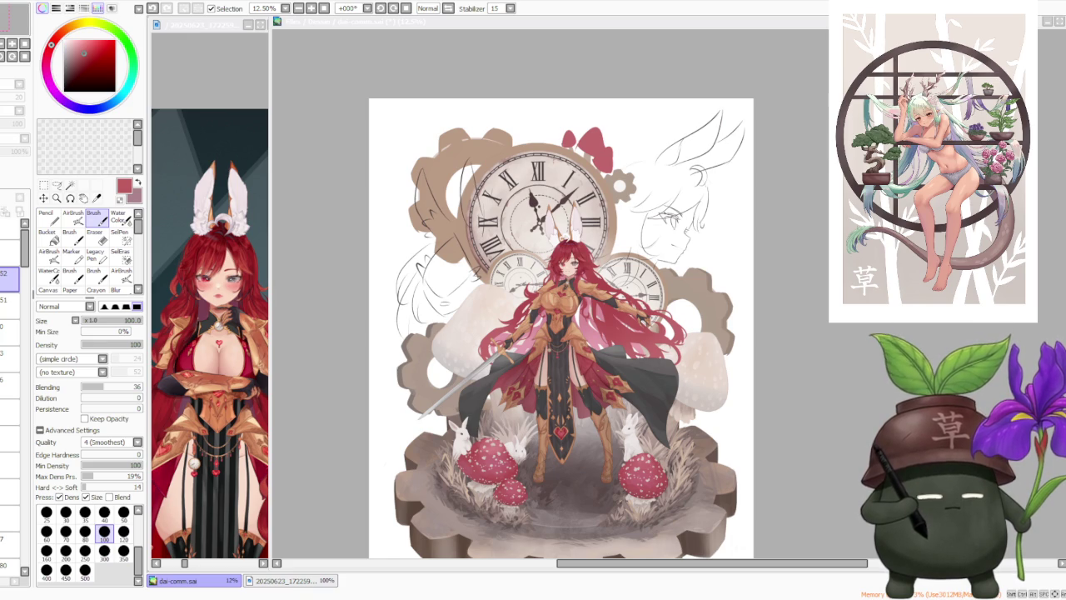
{"action": "key", "text": "ctrl+plus"}
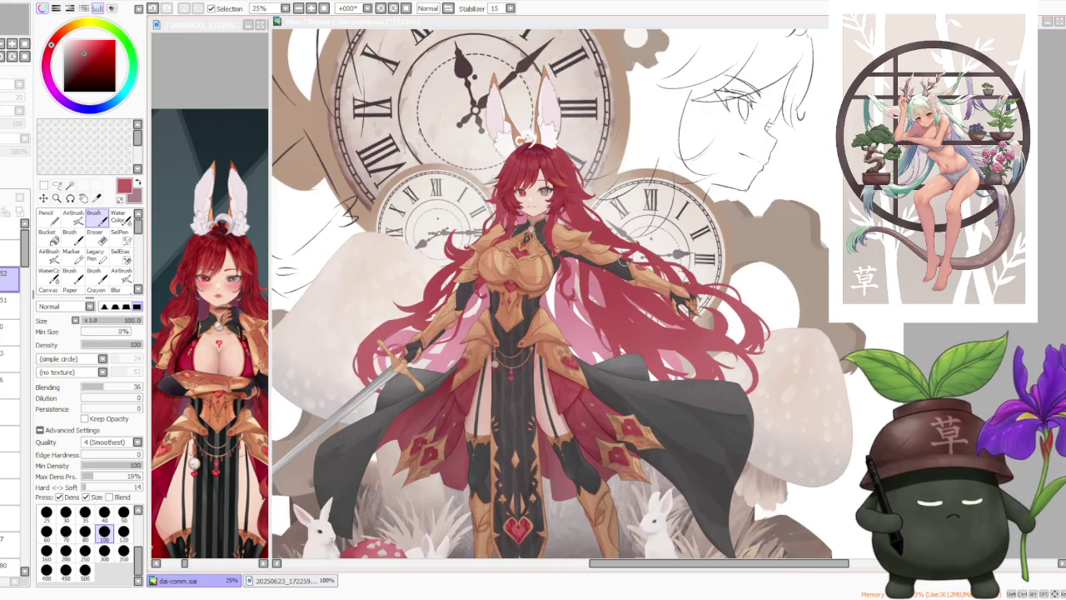
Step: Zoom in to 33.33% on the knight and make the canvas window active
{"action": "key", "text": "ctrl+plus"}
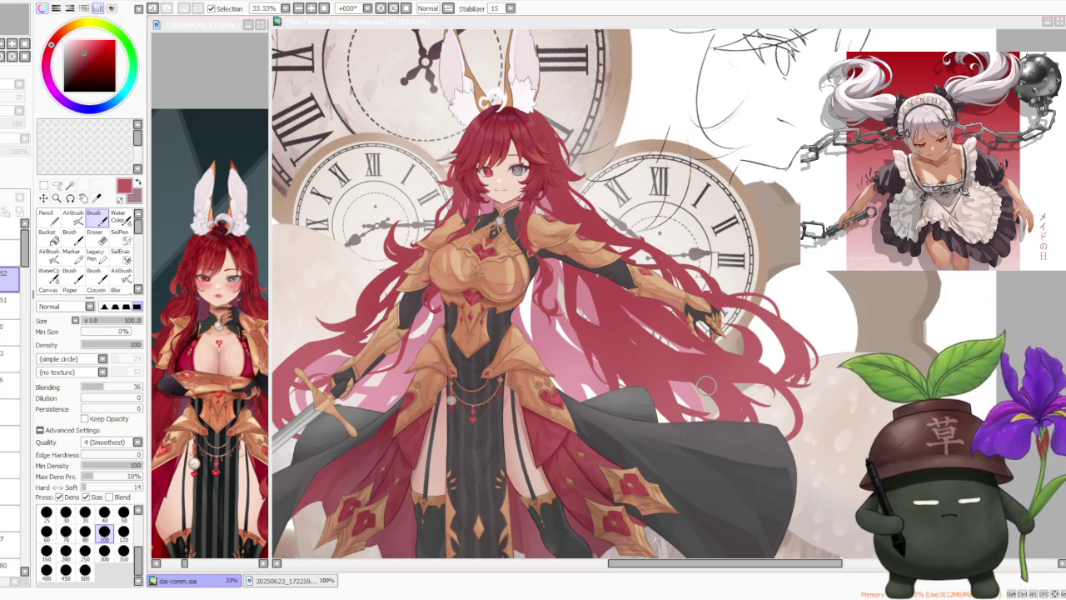
{"action": "left_click", "coordinate": [662, 143]}
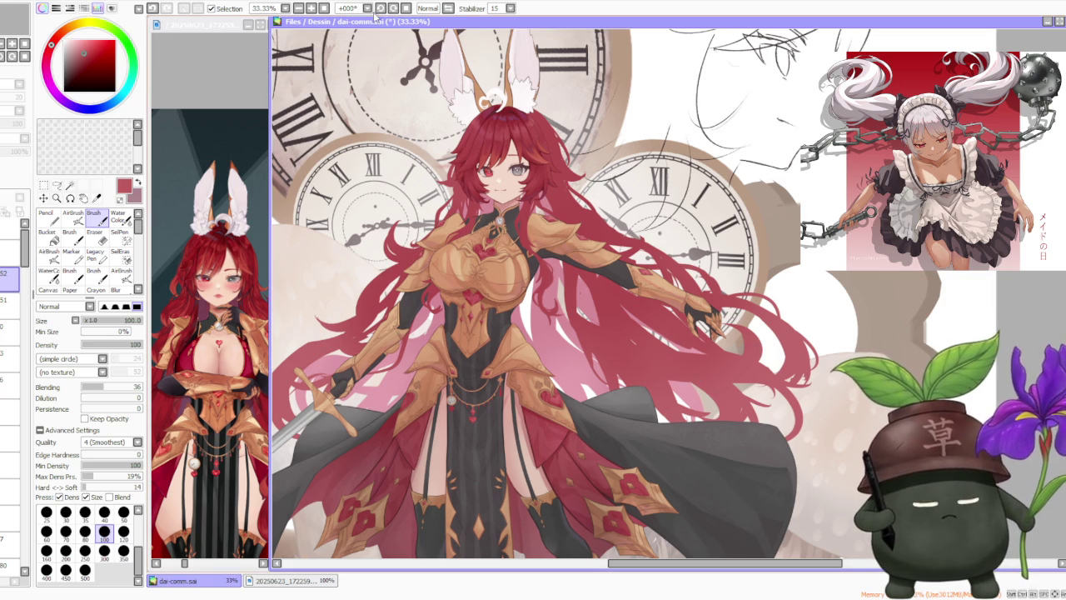
Step: Mirror the canvas horizontally and zoom to 100% on the hair
{"action": "left_click", "coordinate": [448, 8]}
{"action": "scroll", "coordinate": [468, 356], "scroll_direction": "up", "scroll_amount": 2}
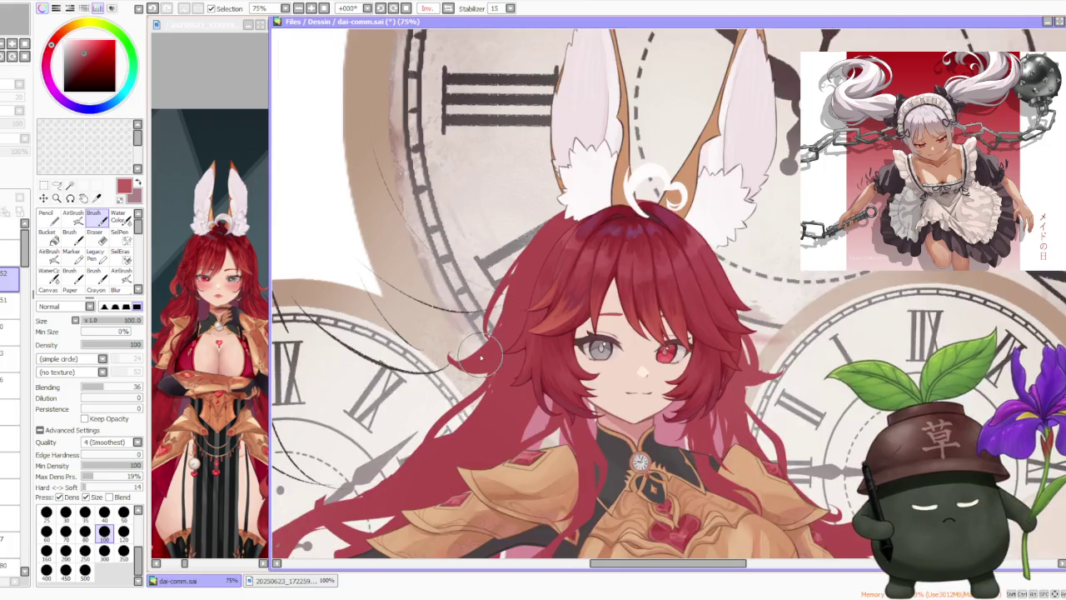
{"action": "scroll", "coordinate": [493, 356], "scroll_direction": "up", "scroll_amount": 2}
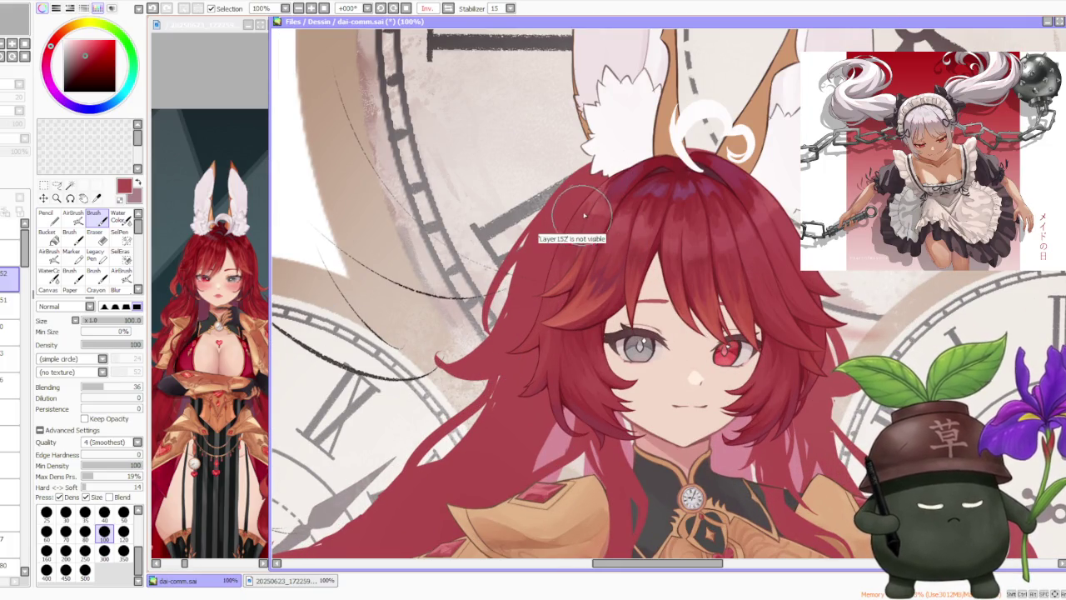
{"action": "scroll", "coordinate": [25, 287], "scroll_direction": "down", "scroll_amount": 2}
{"action": "scroll", "coordinate": [25, 288], "scroll_direction": "down", "scroll_amount": 2}
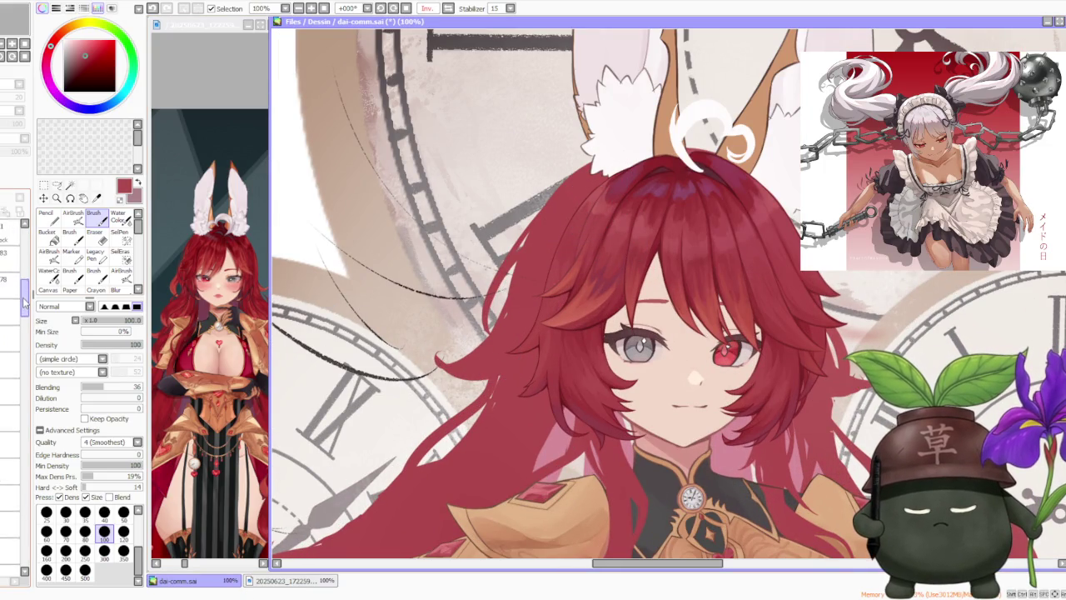
Step: On the hair shading layer, brush dark shading onto the top of the hair, undoing one stroke
{"action": "left_click", "coordinate": [13, 308]}
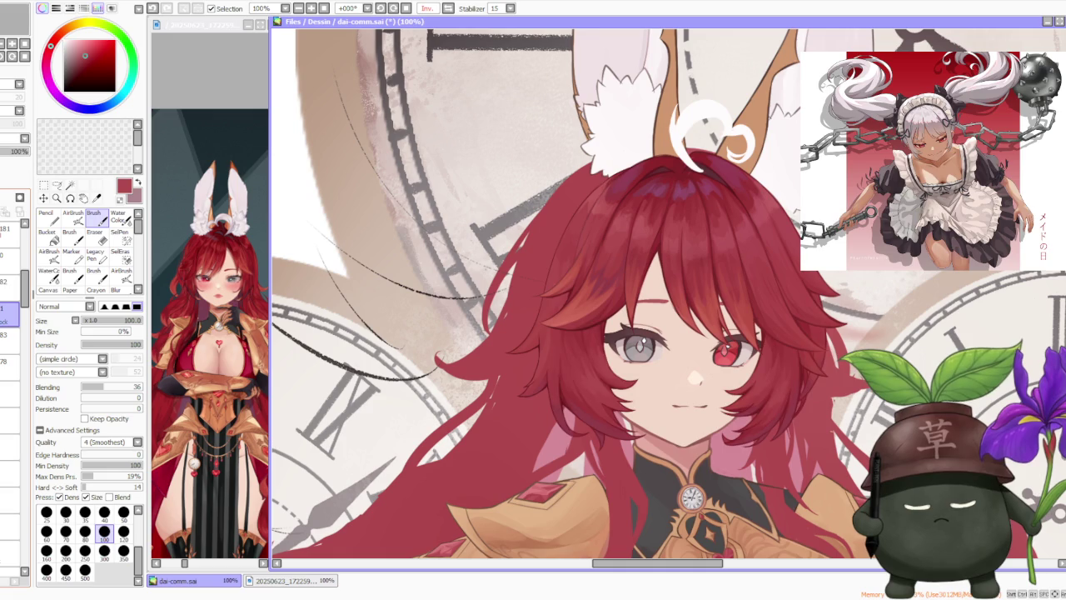
{"action": "mouse_move", "coordinate": [590, 186]}
{"action": "left_mouse_down"}
{"action": "mouse_move", "coordinate": [587, 165]}
{"action": "mouse_move", "coordinate": [570, 225]}
{"action": "mouse_move", "coordinate": [583, 237]}
{"action": "left_mouse_up"}
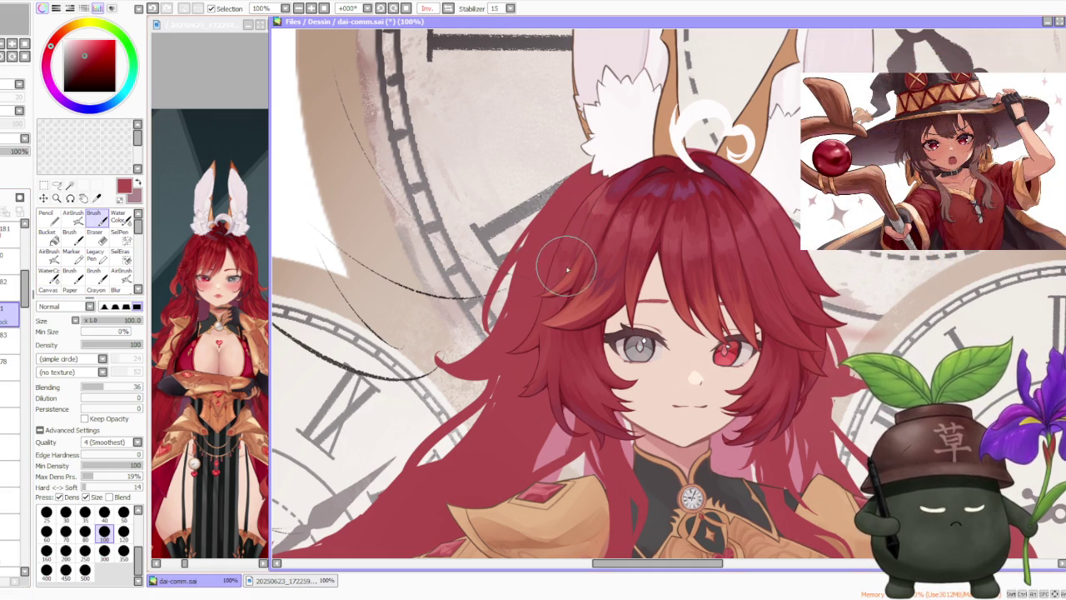
{"action": "key", "text": "ctrl+z"}
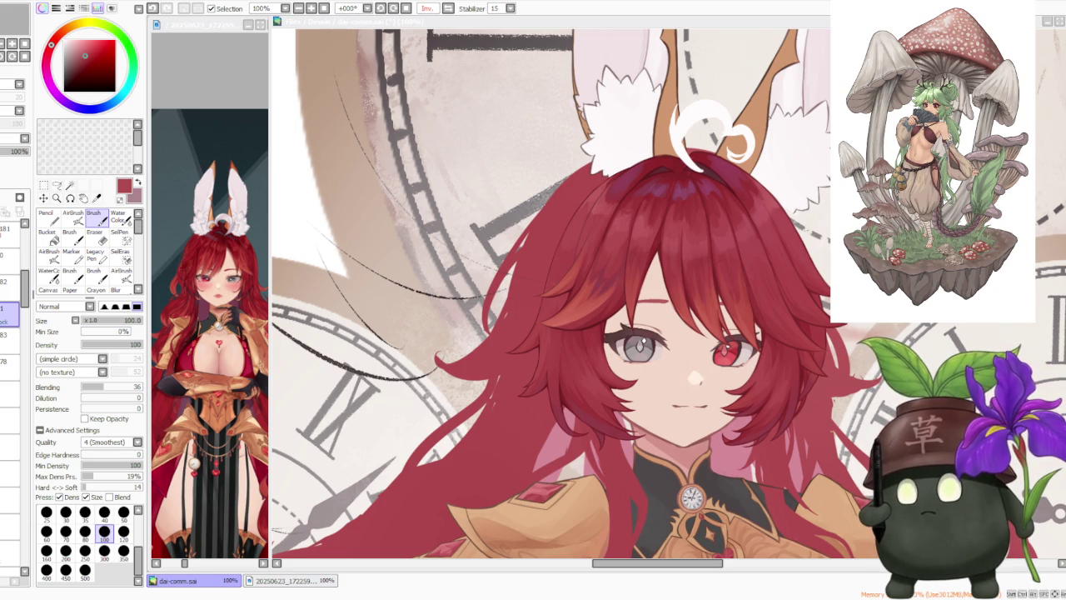
{"action": "key", "text": "alt+Tab"}
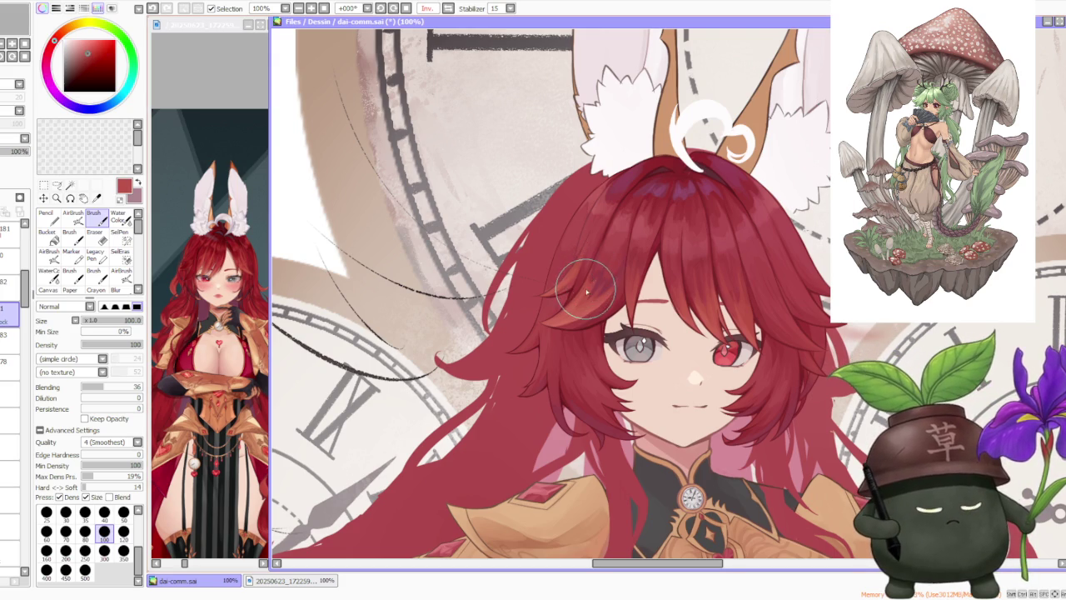
Step: Sample several reds from the hair with the eyedropper, settling on a brighter red
{"action": "left_click", "coordinate": [539, 383], "text": "alt"}
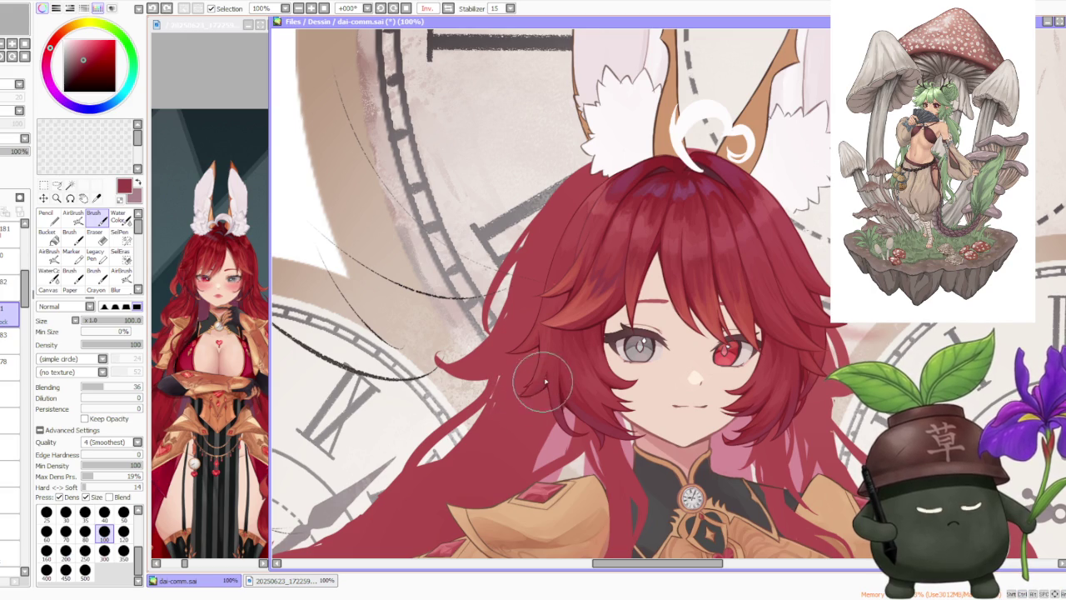
{"action": "left_click", "coordinate": [553, 343], "text": "alt"}
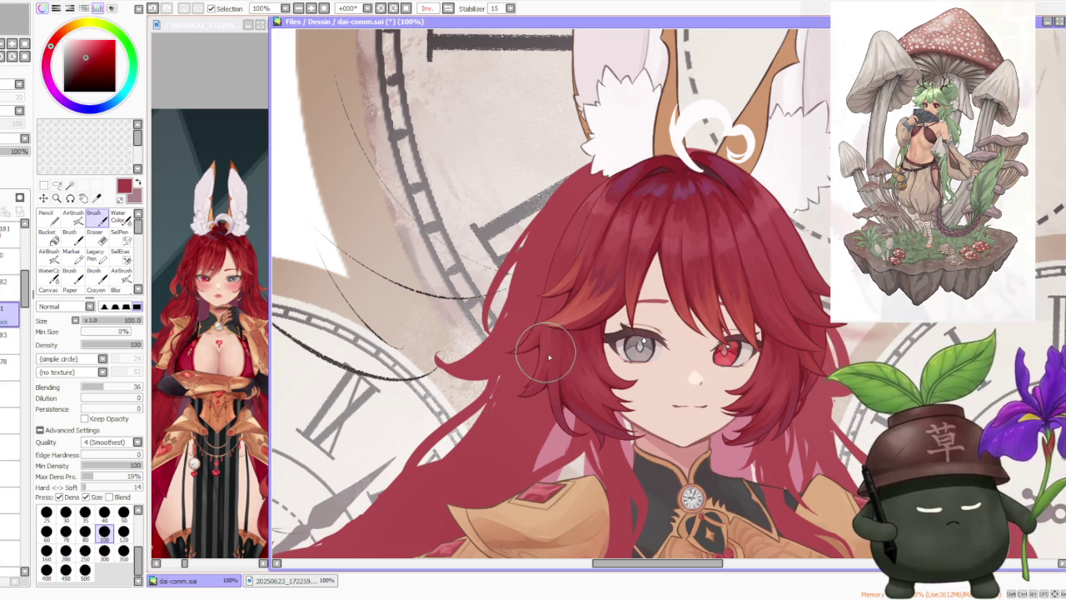
{"action": "left_click", "coordinate": [542, 388], "text": "alt"}
{"action": "key", "text": "ctrl+z"}
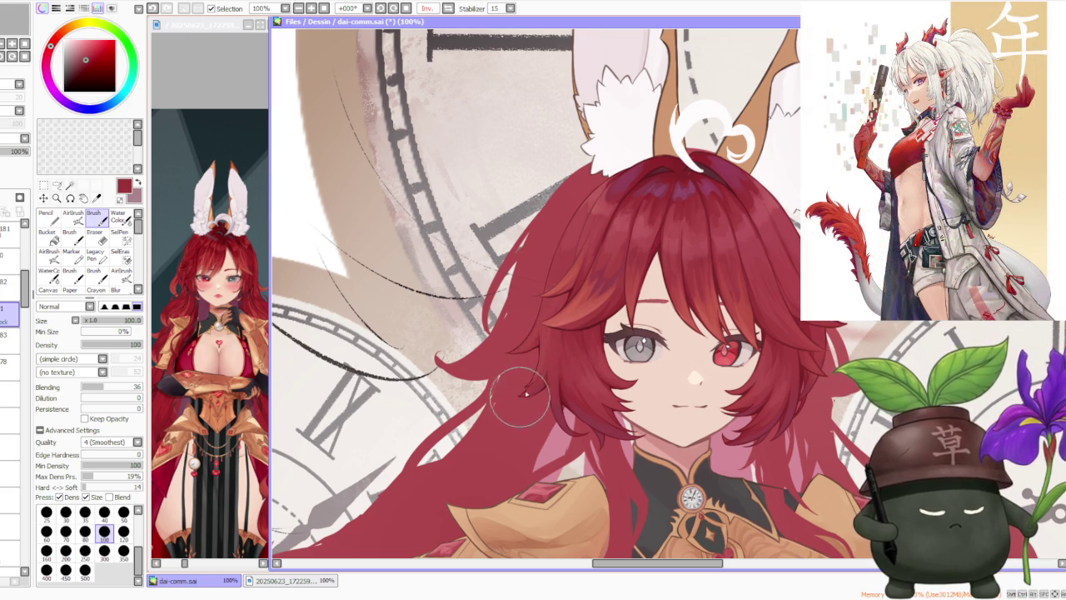
{"action": "left_click", "coordinate": [540, 363], "text": "alt"}
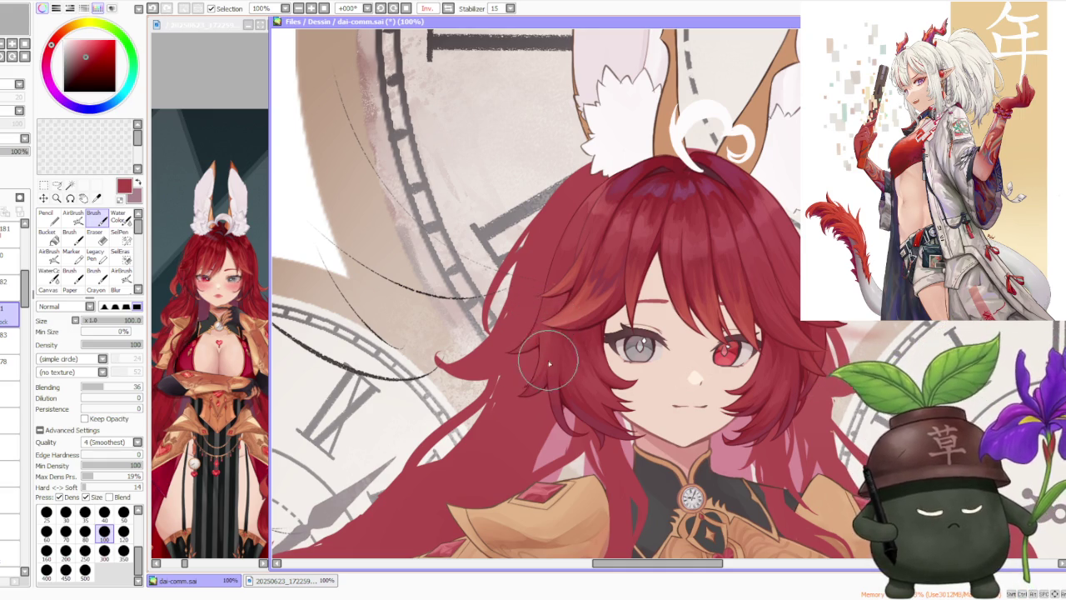
Step: Paint orange highlights on the hair strands beside the face, toggling undo/redo to compare
{"action": "left_click_drag", "start_coordinate": [576, 282], "coordinate": [554, 294]}
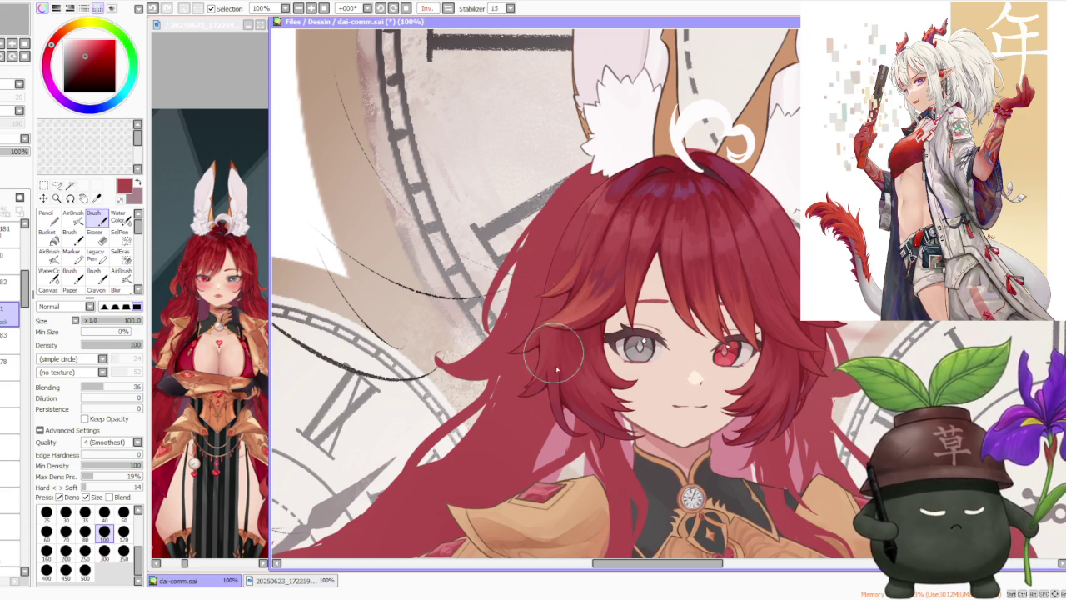
{"action": "mouse_move", "coordinate": [552, 331]}
{"action": "left_mouse_down"}
{"action": "mouse_move", "coordinate": [553, 244]}
{"action": "mouse_move", "coordinate": [561, 258]}
{"action": "mouse_move", "coordinate": [547, 318]}
{"action": "left_mouse_up"}
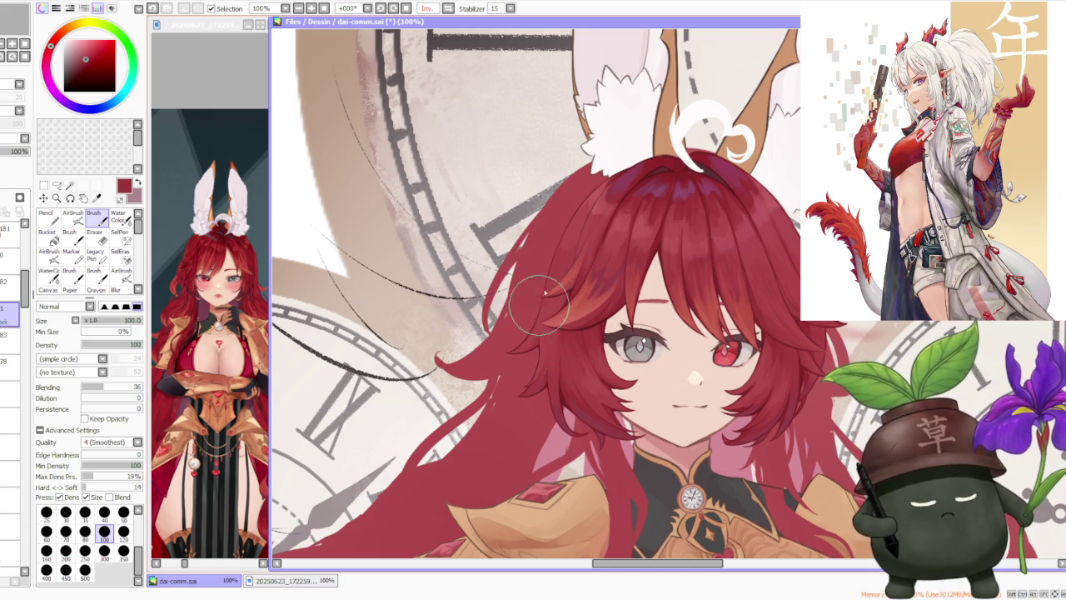
{"action": "key", "text": "ctrl+z"}
{"action": "key", "text": "ctrl+z"}
{"action": "key", "text": "ctrl+y"}
{"action": "key", "text": "ctrl+z"}
{"action": "key", "text": "ctrl+y"}
{"action": "key", "text": "ctrl+z"}
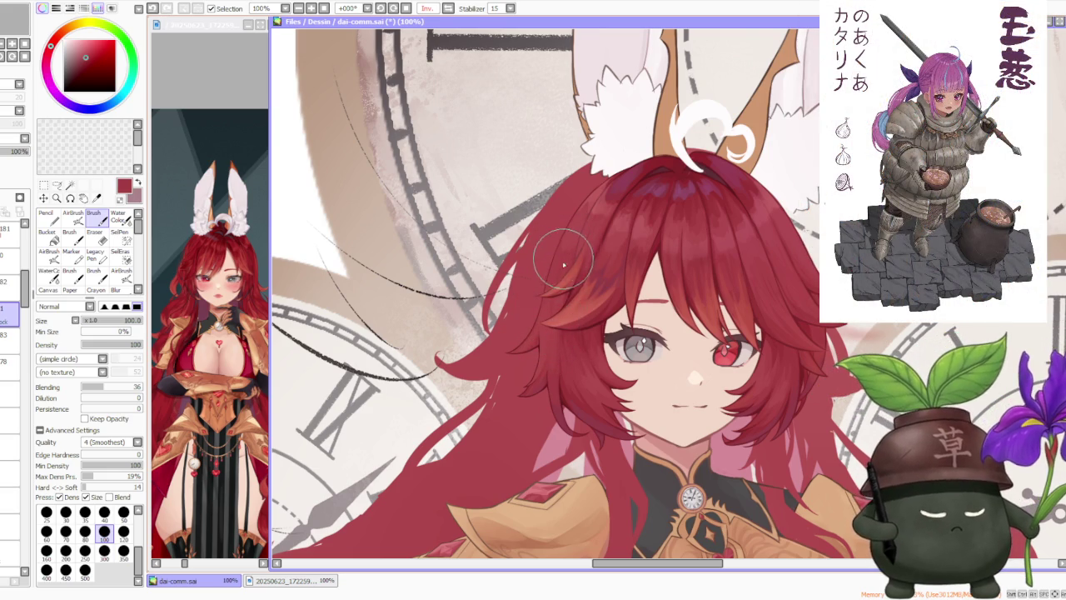
Step: Zoom around the face and sample the red from the hair again
{"action": "scroll", "coordinate": [557, 255], "scroll_direction": "down", "scroll_amount": 3}
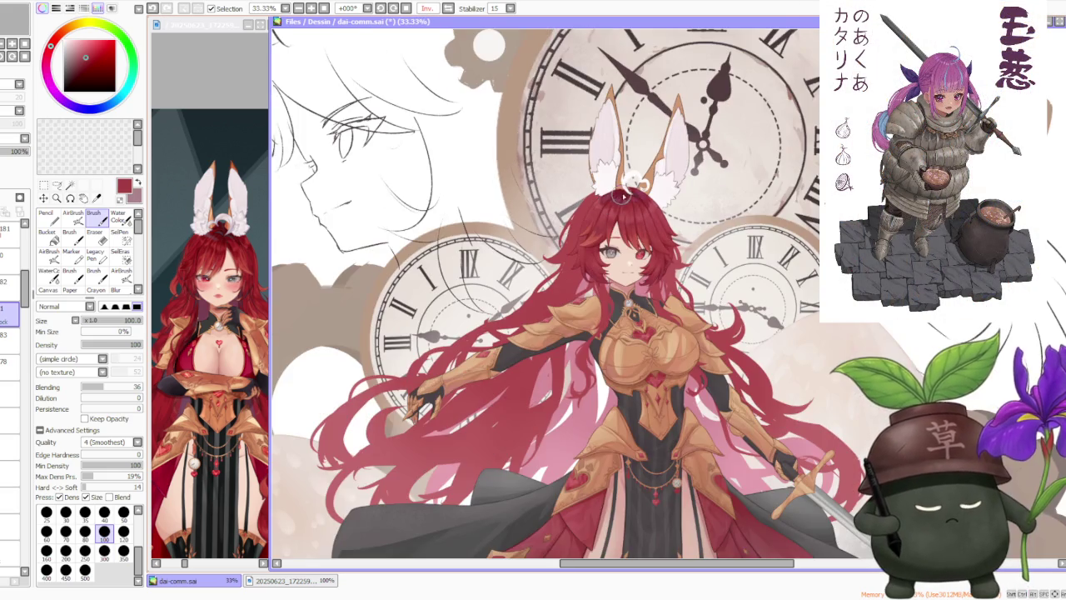
{"action": "scroll", "coordinate": [631, 185], "scroll_direction": "up", "scroll_amount": 3}
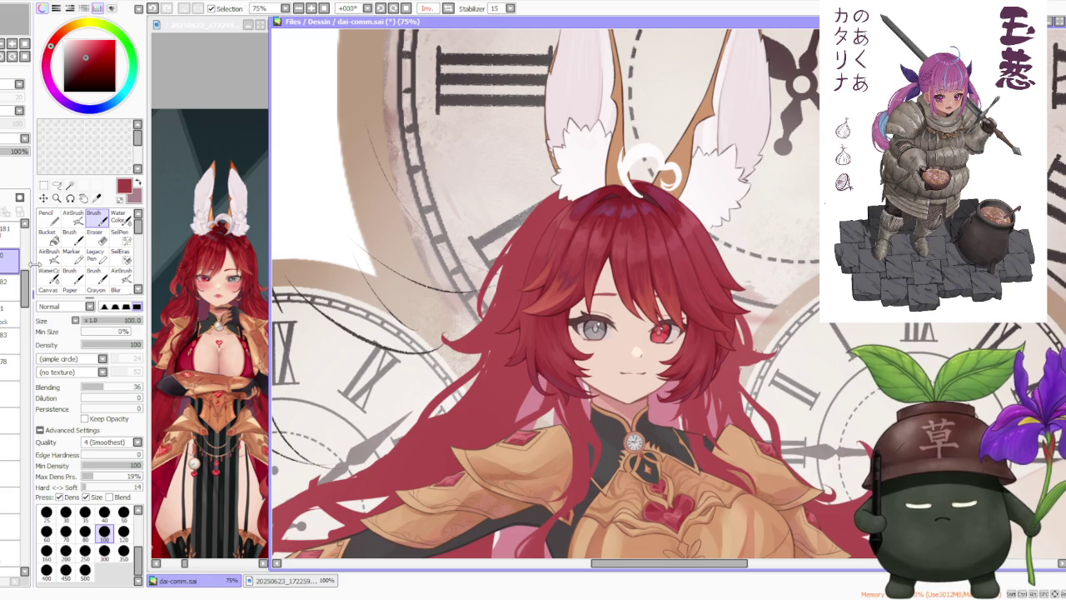
{"action": "scroll", "coordinate": [535, 279], "scroll_direction": "up", "scroll_amount": 2}
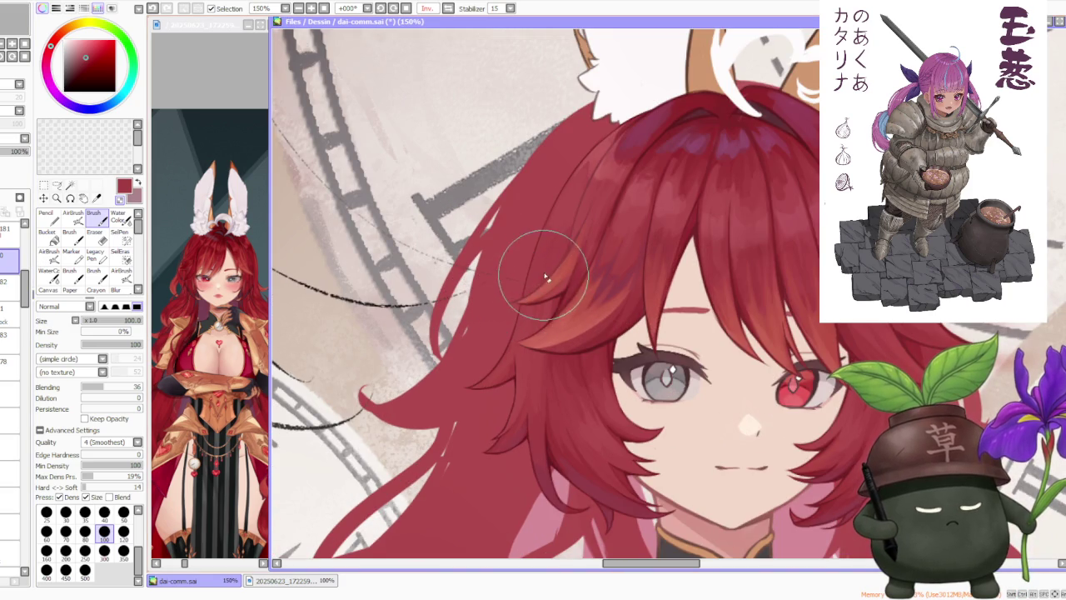
{"action": "scroll", "coordinate": [626, 183], "scroll_direction": "down", "scroll_amount": 4}
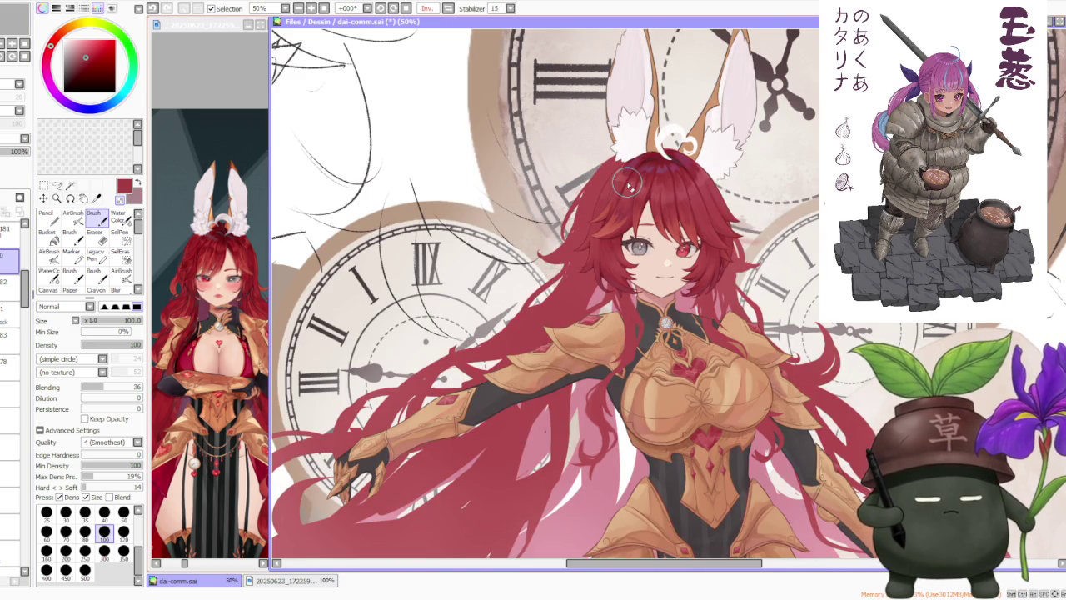
{"action": "scroll", "coordinate": [626, 184], "scroll_direction": "down", "scroll_amount": 1}
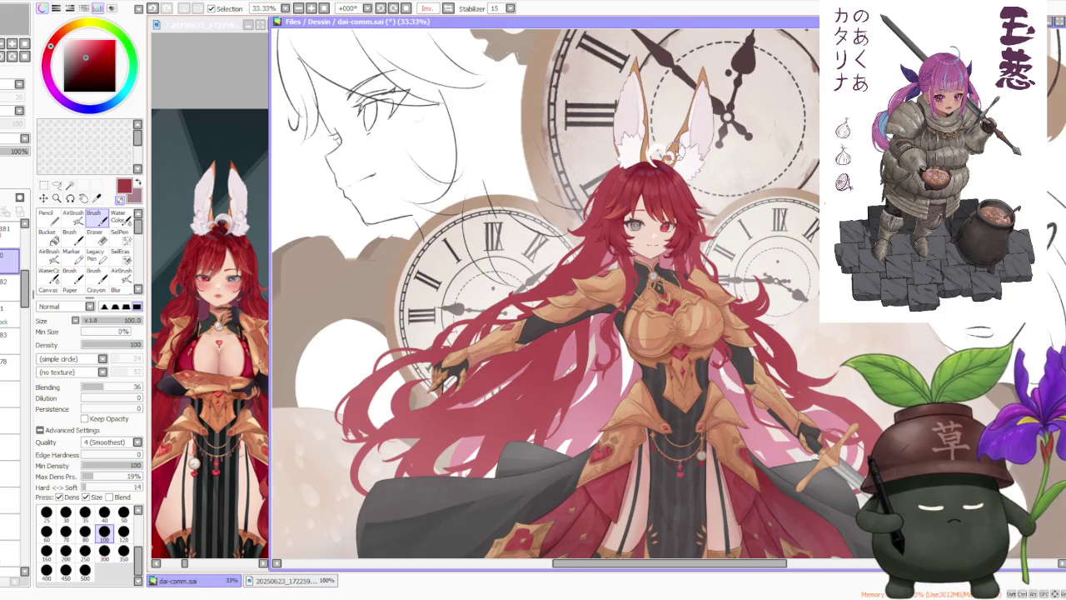
{"action": "scroll", "coordinate": [651, 157], "scroll_direction": "up", "scroll_amount": 1}
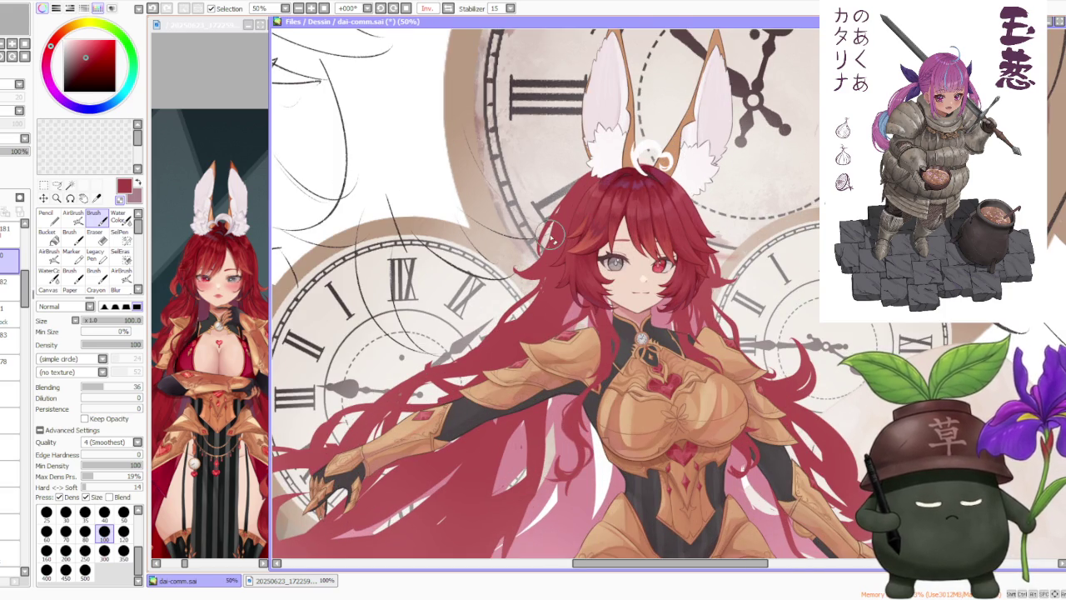
{"action": "left_click", "coordinate": [596, 194], "text": "alt"}
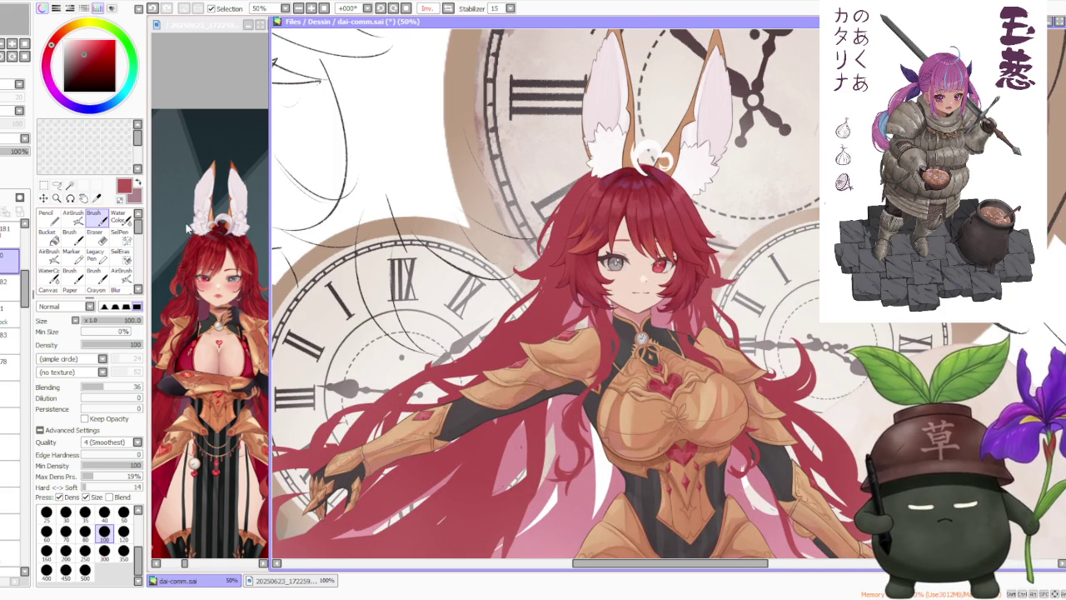
Step: Switch to a size-120 airbrush, pick a darker red and dab faint colour atop the head
{"action": "key", "text": "a"}
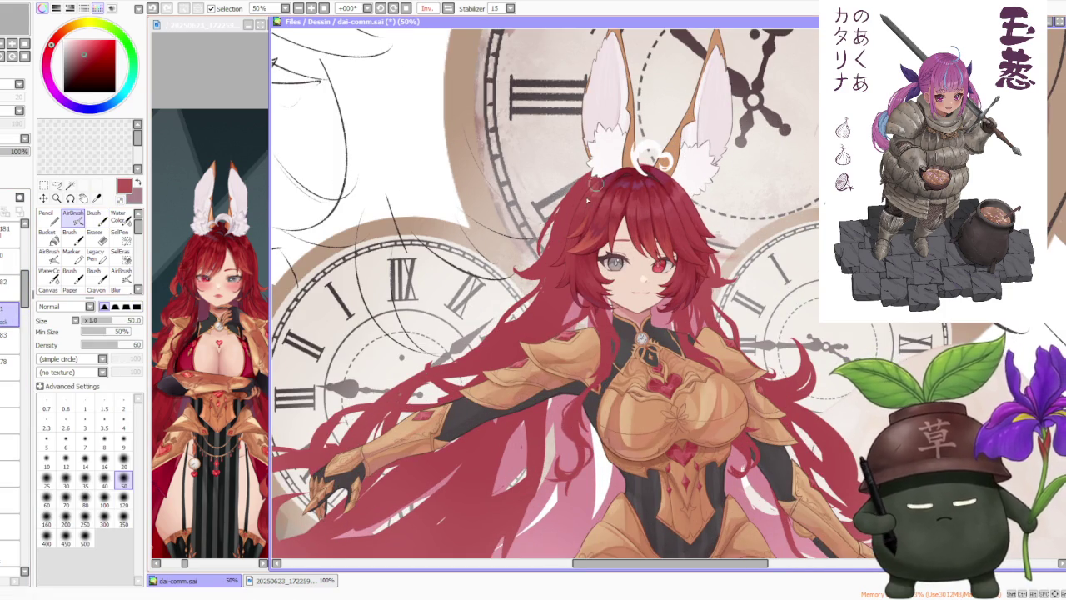
{"action": "left_click", "coordinate": [123, 502]}
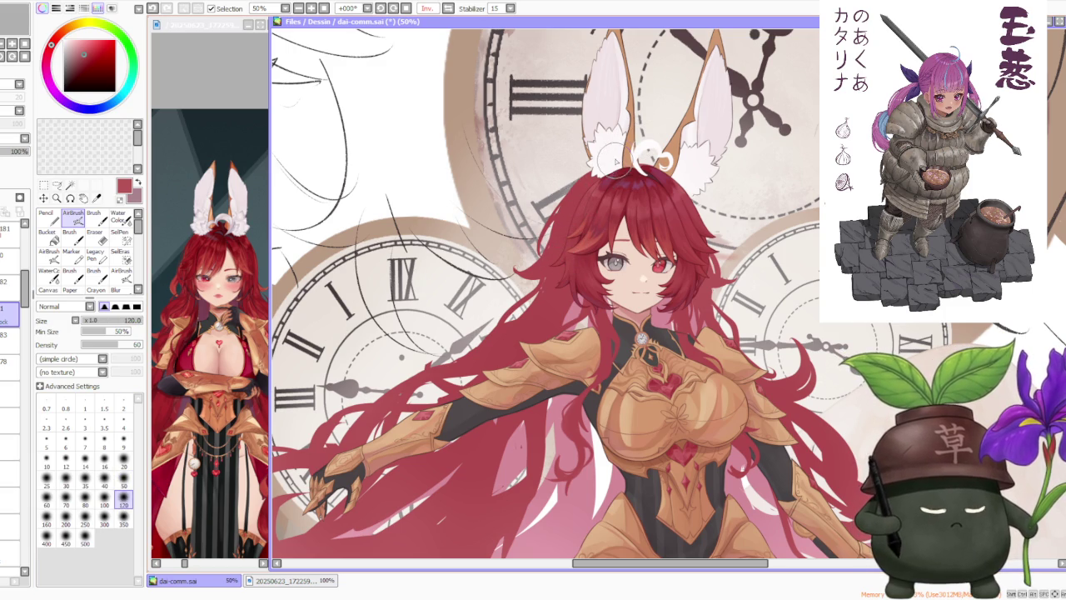
{"action": "left_click", "coordinate": [627, 175], "text": "alt"}
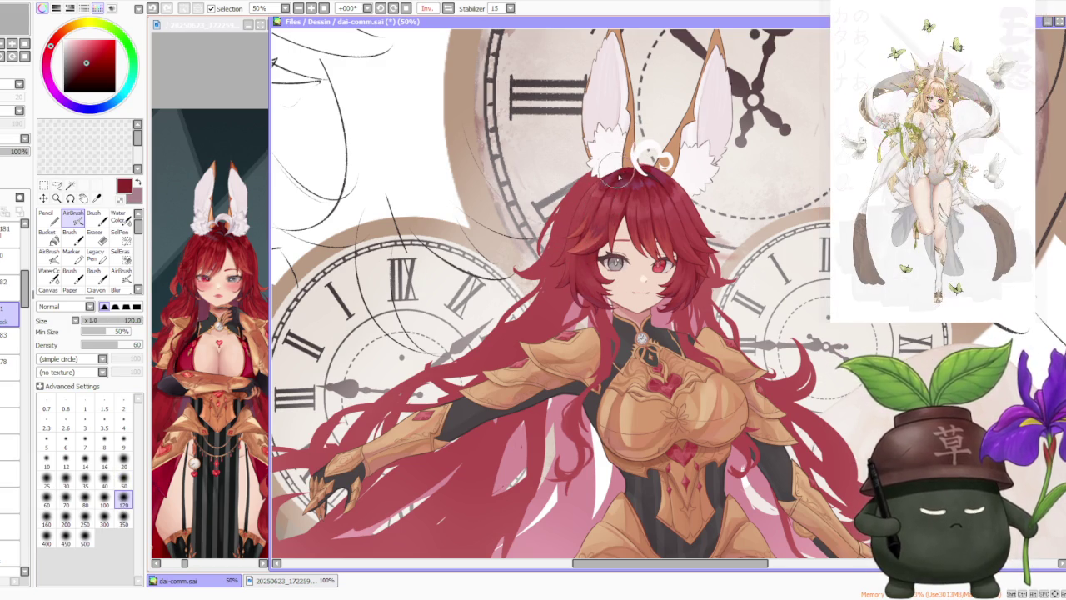
{"action": "scroll", "coordinate": [593, 246], "scroll_direction": "up", "scroll_amount": 1}
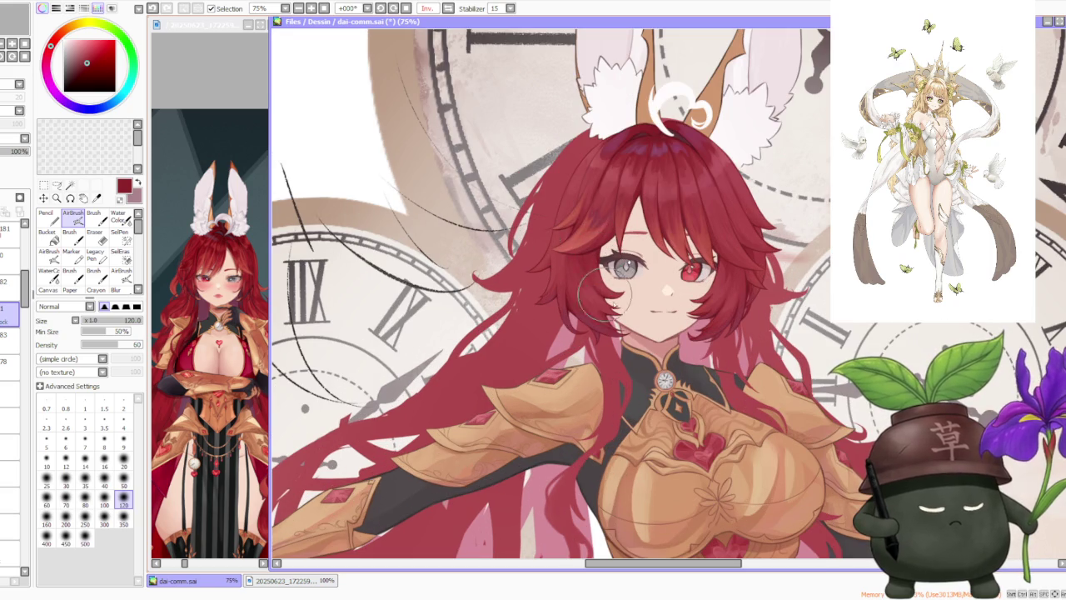
{"action": "scroll", "coordinate": [600, 303], "scroll_direction": "down", "scroll_amount": 1}
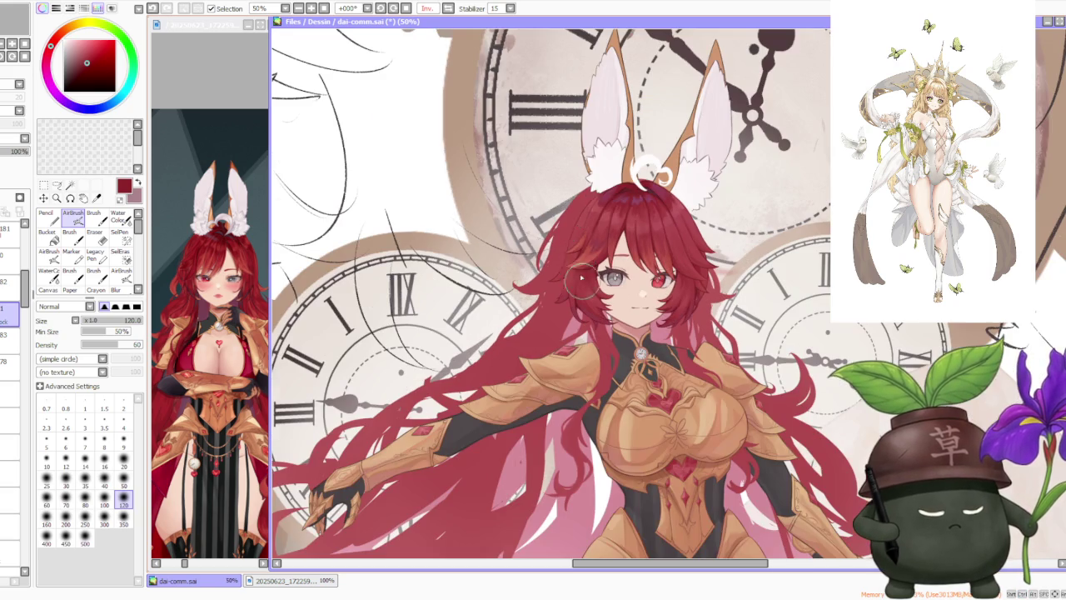
{"action": "scroll", "coordinate": [608, 200], "scroll_direction": "up", "scroll_amount": 1}
{"action": "scroll", "coordinate": [596, 283], "scroll_direction": "up", "scroll_amount": 1}
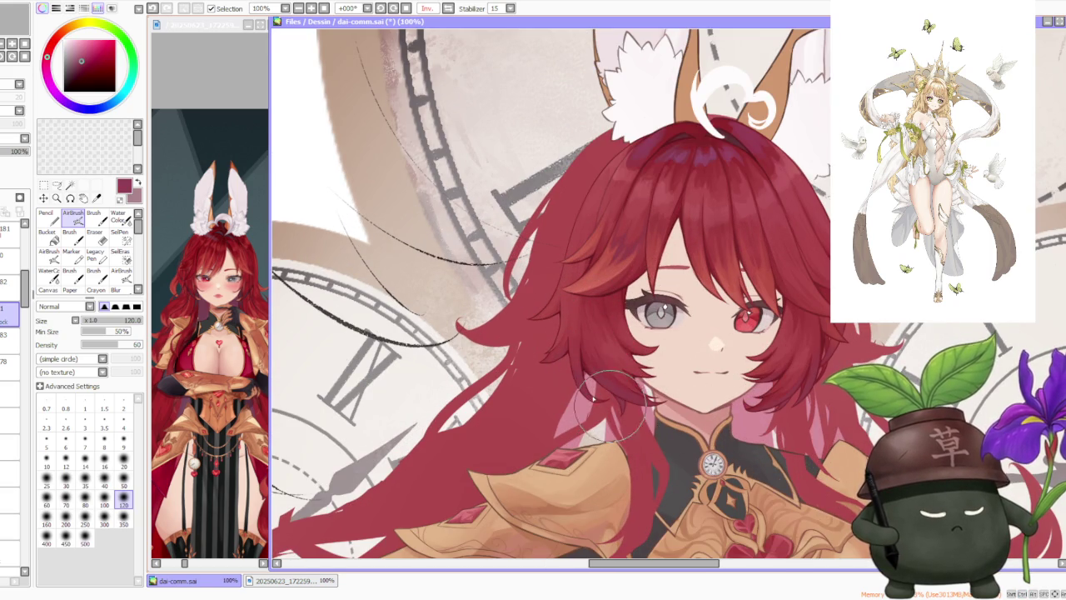
{"action": "scroll", "coordinate": [633, 408], "scroll_direction": "down", "scroll_amount": 1}
{"action": "scroll", "coordinate": [667, 333], "scroll_direction": "down", "scroll_amount": 1}
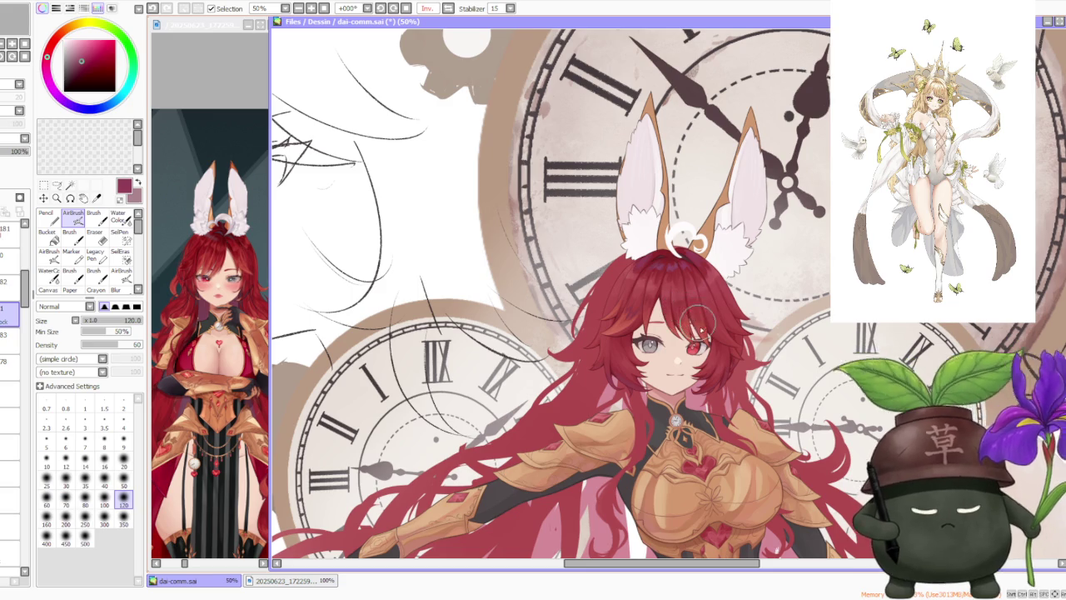
{"action": "scroll", "coordinate": [724, 370], "scroll_direction": "up", "scroll_amount": 1}
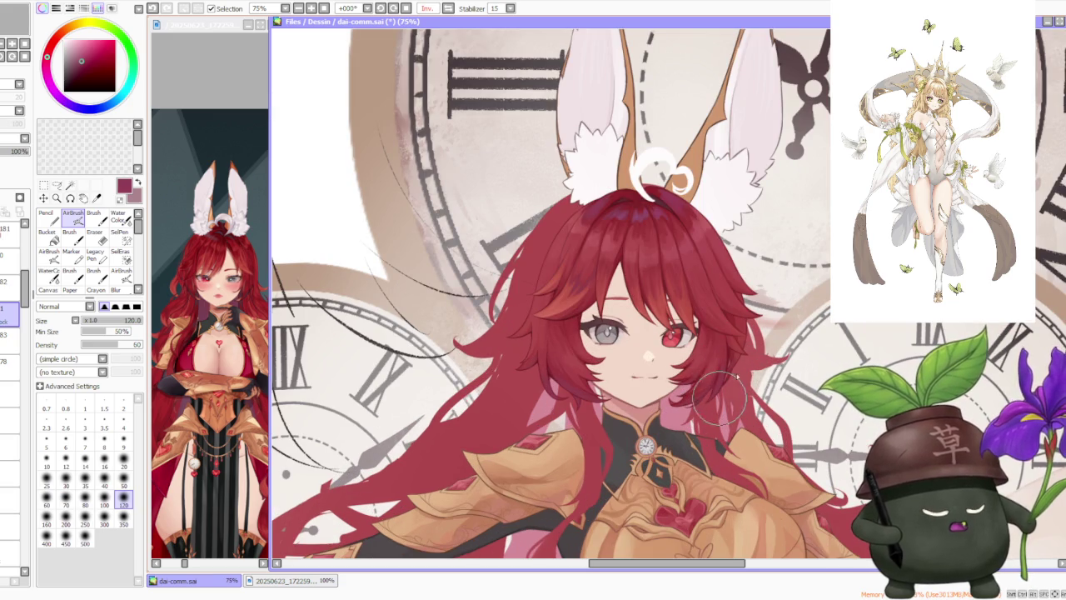
{"action": "left_click", "coordinate": [654, 190]}
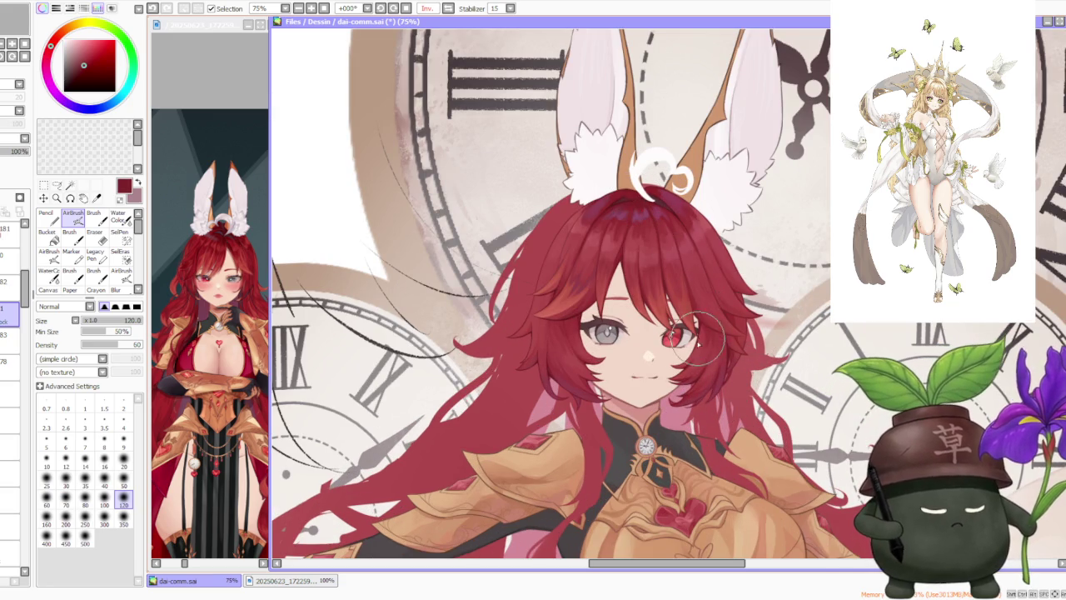
Step: Sample the lighter hair red, move down one layer, and mirror the canvas view
{"action": "left_click", "coordinate": [723, 249], "text": "alt"}
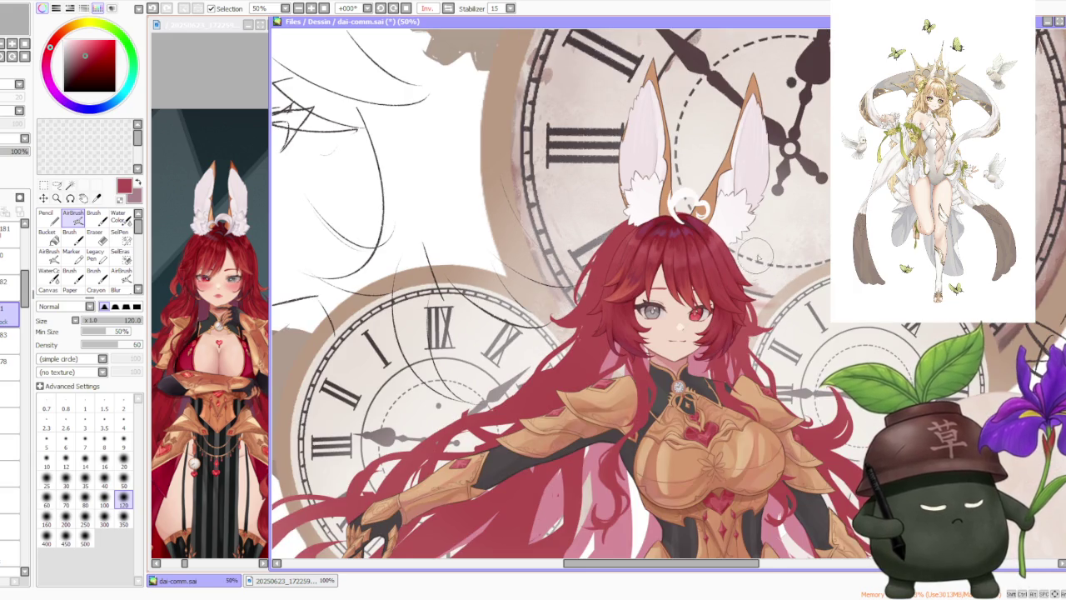
{"action": "scroll", "coordinate": [754, 281], "scroll_direction": "down", "scroll_amount": 2}
{"action": "scroll", "coordinate": [754, 280], "scroll_direction": "down", "scroll_amount": 2}
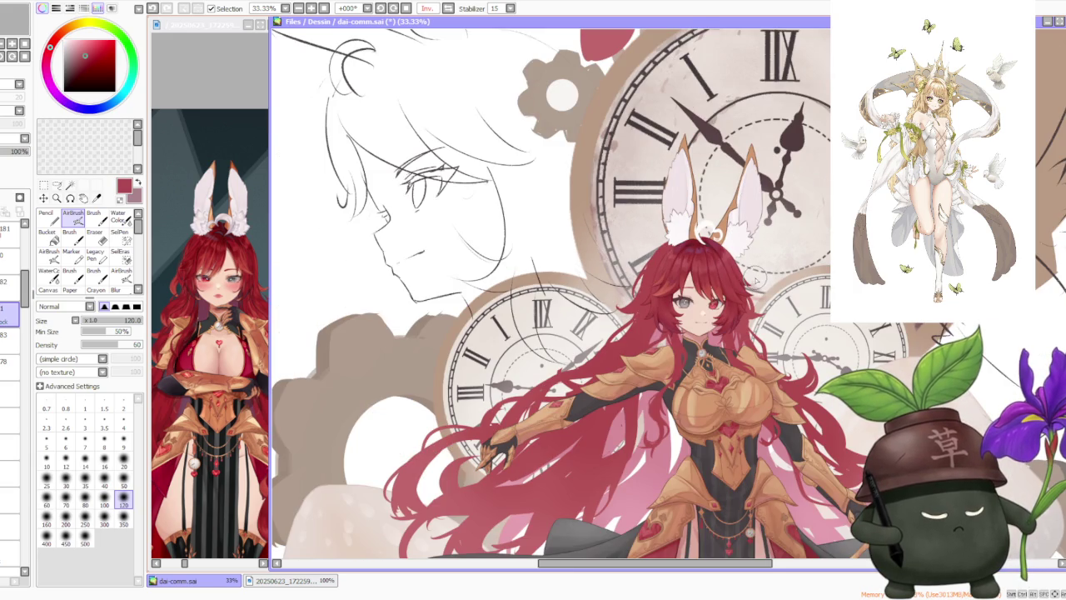
{"action": "scroll", "coordinate": [751, 278], "scroll_direction": "up", "scroll_amount": 2}
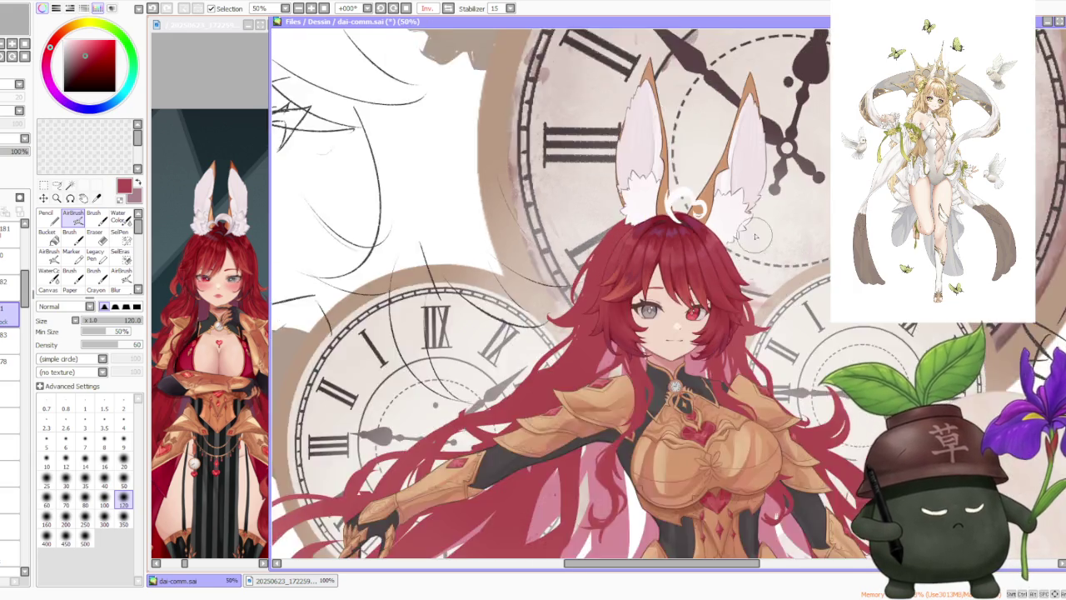
{"action": "scroll", "coordinate": [762, 212], "scroll_direction": "down", "scroll_amount": 2}
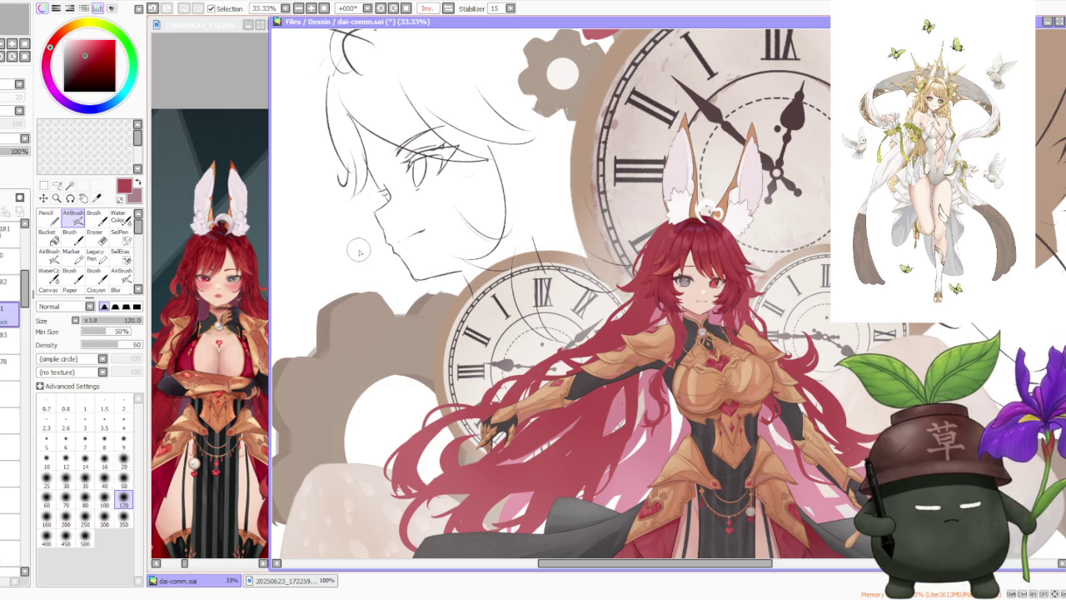
{"action": "left_click", "coordinate": [10, 334]}
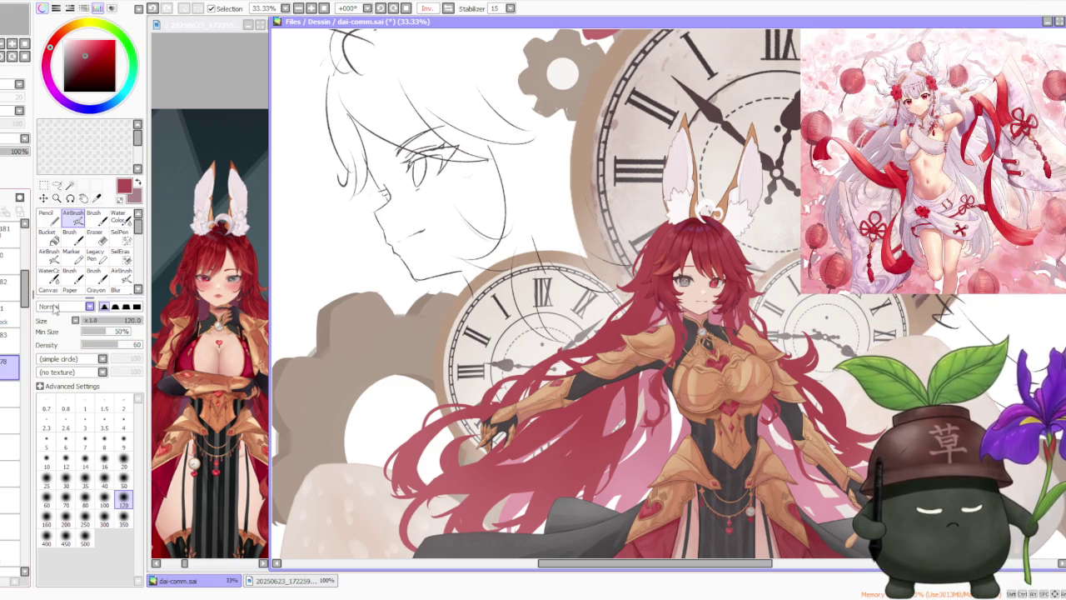
{"action": "left_click", "coordinate": [448, 10]}
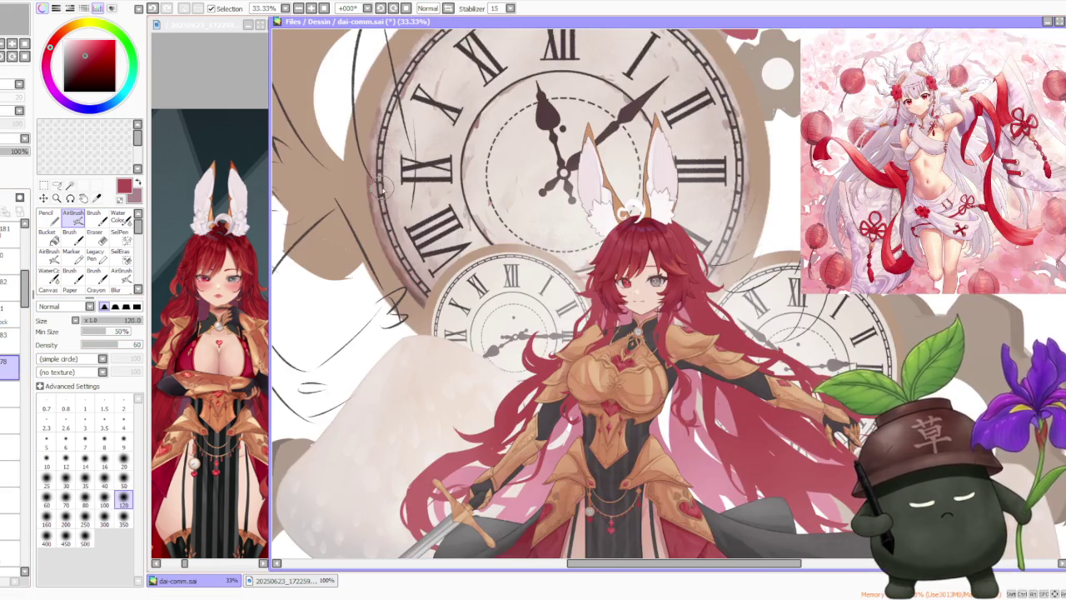
Step: Zoom to 50% to inspect the flipped drawing, then restore the unflipped view
{"action": "scroll", "coordinate": [494, 246], "scroll_direction": "up", "scroll_amount": 1}
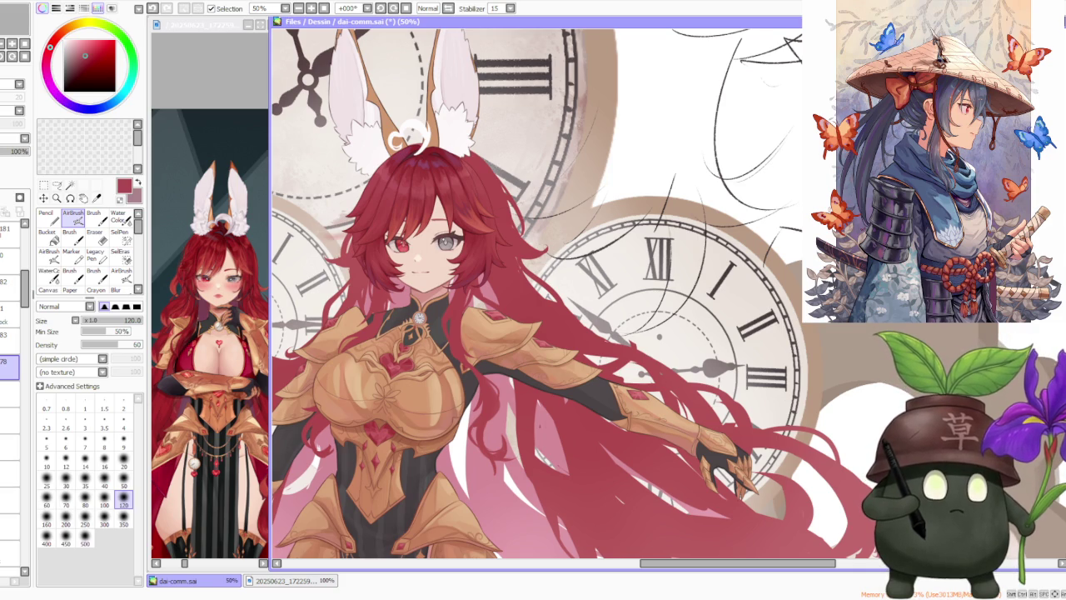
{"action": "key", "text": "alt+Tab"}
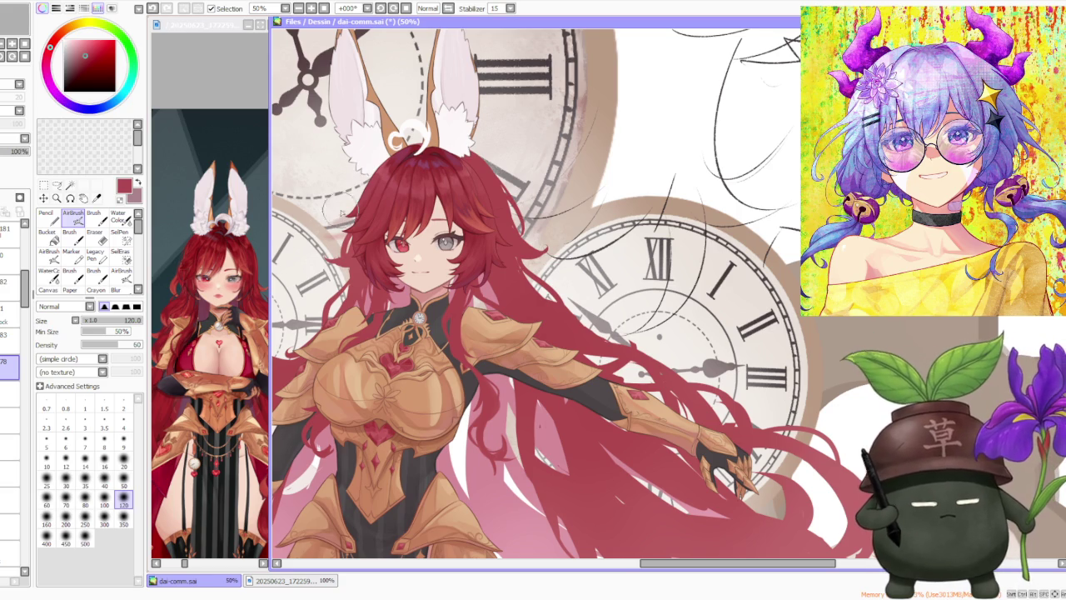
{"action": "left_click", "coordinate": [447, 9]}
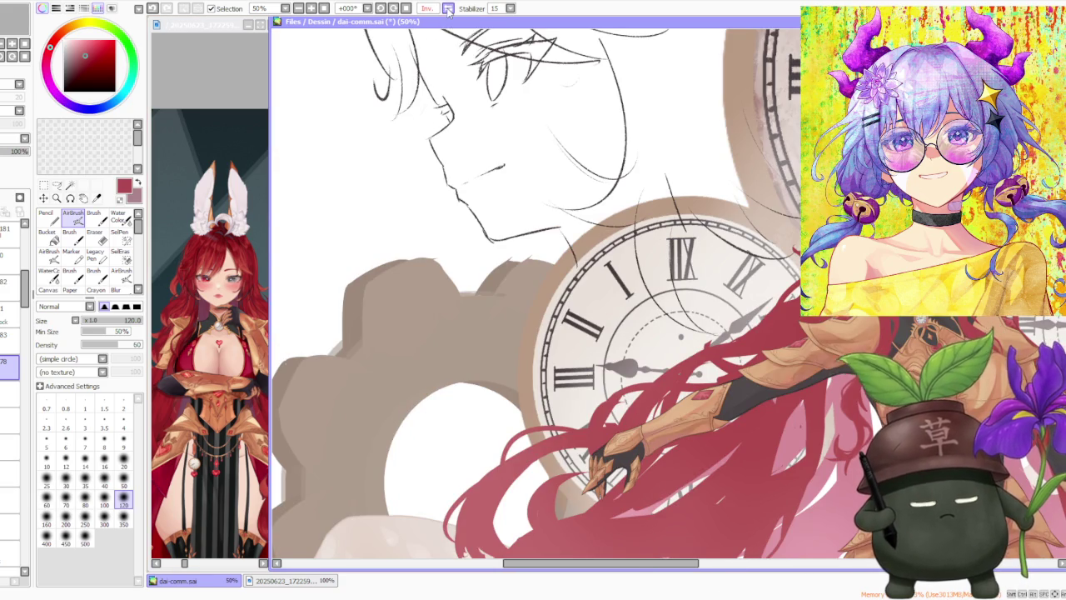
Step: Flip the canvas back to normal and switch to a hard-edged painting brush
{"action": "left_click", "coordinate": [447, 9]}
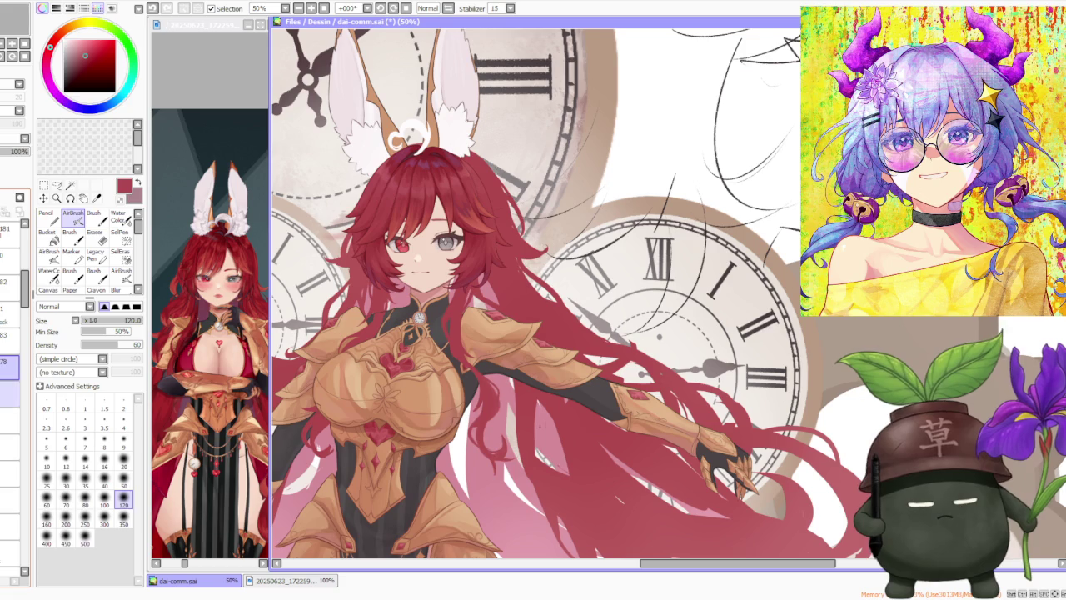
{"action": "scroll", "coordinate": [408, 133], "scroll_direction": "down", "scroll_amount": 2}
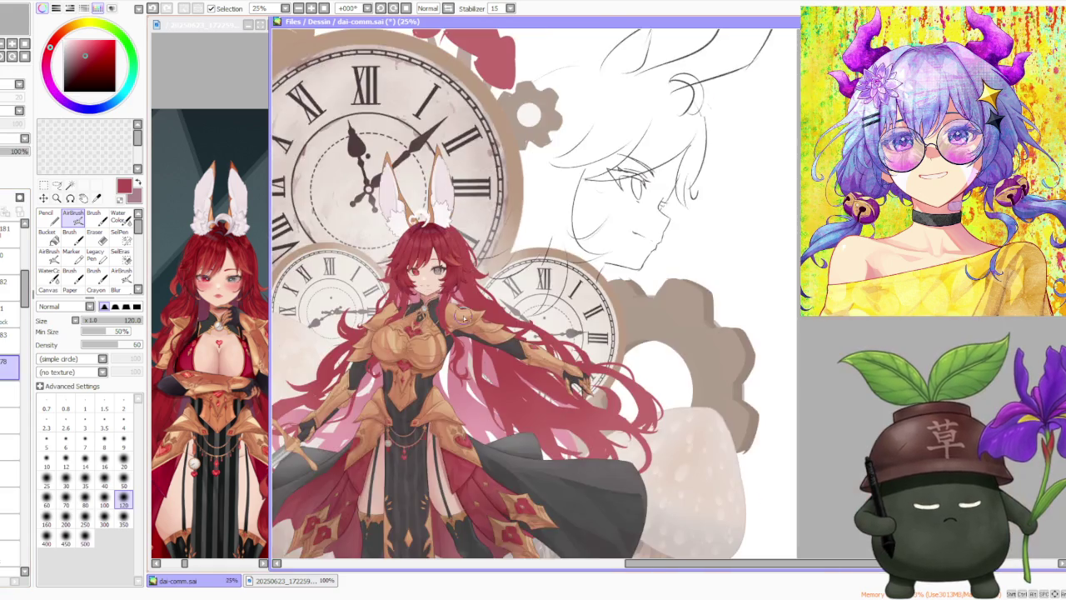
{"action": "scroll", "coordinate": [489, 329], "scroll_direction": "up", "scroll_amount": 2}
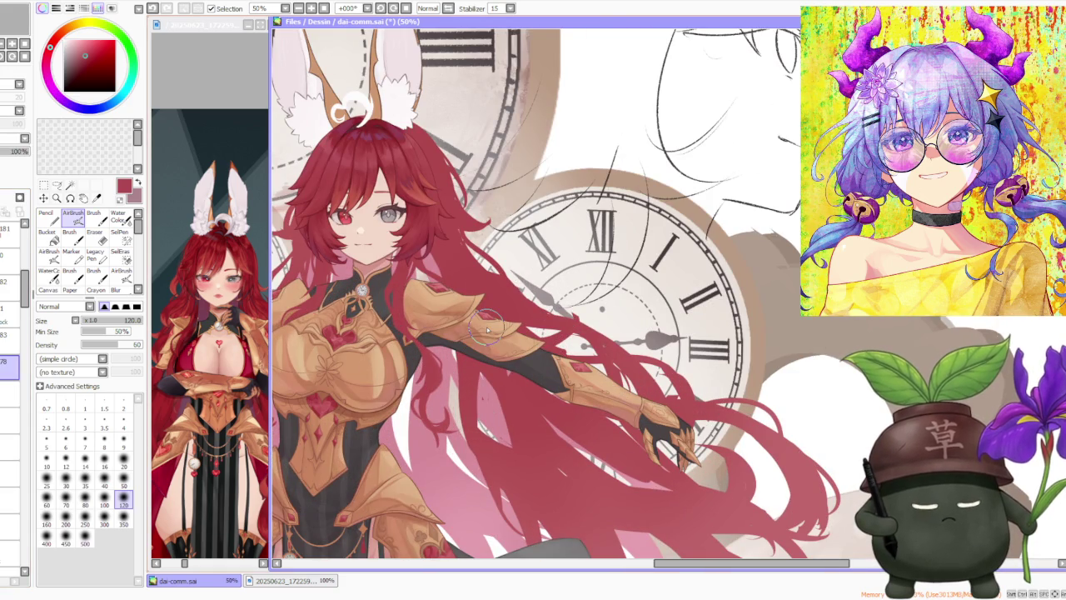
{"action": "left_click", "coordinate": [94, 215]}
{"action": "scroll", "coordinate": [433, 399], "scroll_direction": "up", "scroll_amount": 1}
{"action": "scroll", "coordinate": [433, 416], "scroll_direction": "up", "scroll_amount": 1}
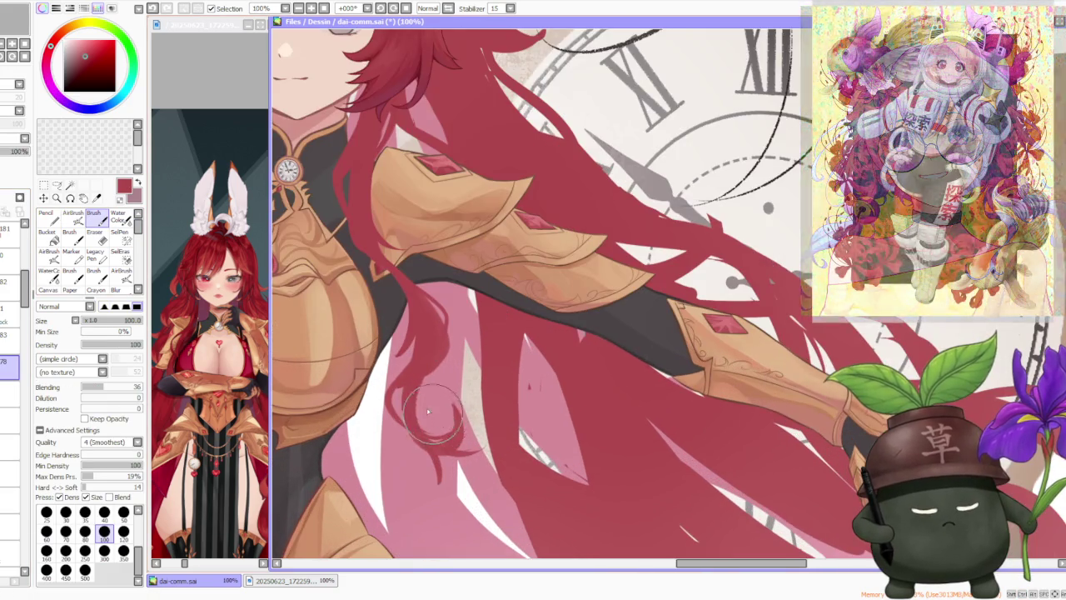
{"action": "scroll", "coordinate": [432, 416], "scroll_direction": "up", "scroll_amount": 1}
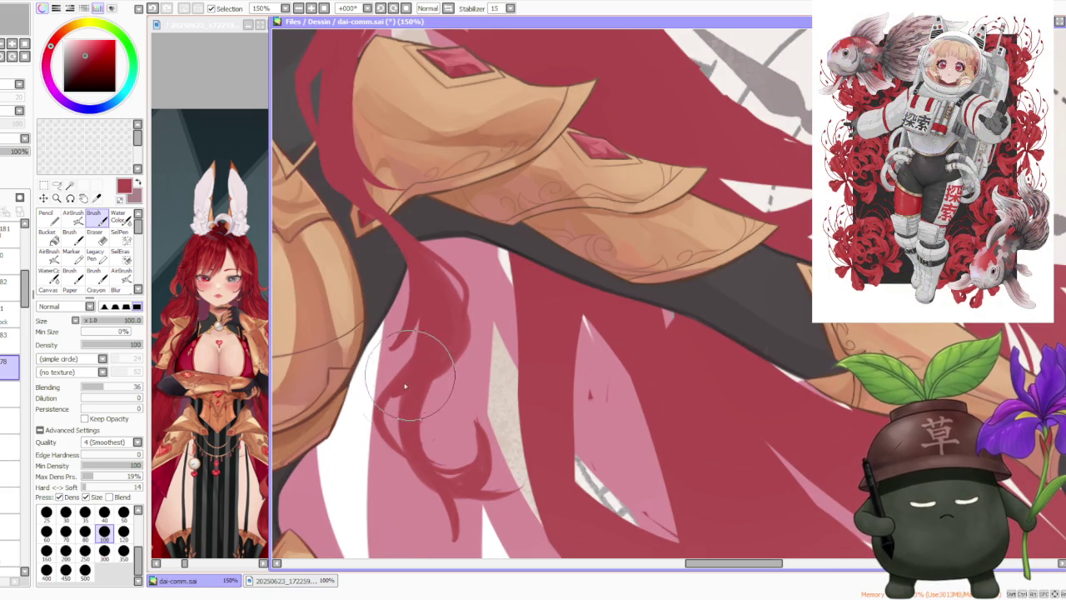
Step: Paint shading strokes over the hair on the shoulder plate, adding a dark red curving strand
{"action": "mouse_move", "coordinate": [391, 359]}
{"action": "left_mouse_down"}
{"action": "mouse_move", "coordinate": [379, 425]}
{"action": "mouse_move", "coordinate": [387, 340]}
{"action": "left_mouse_up"}
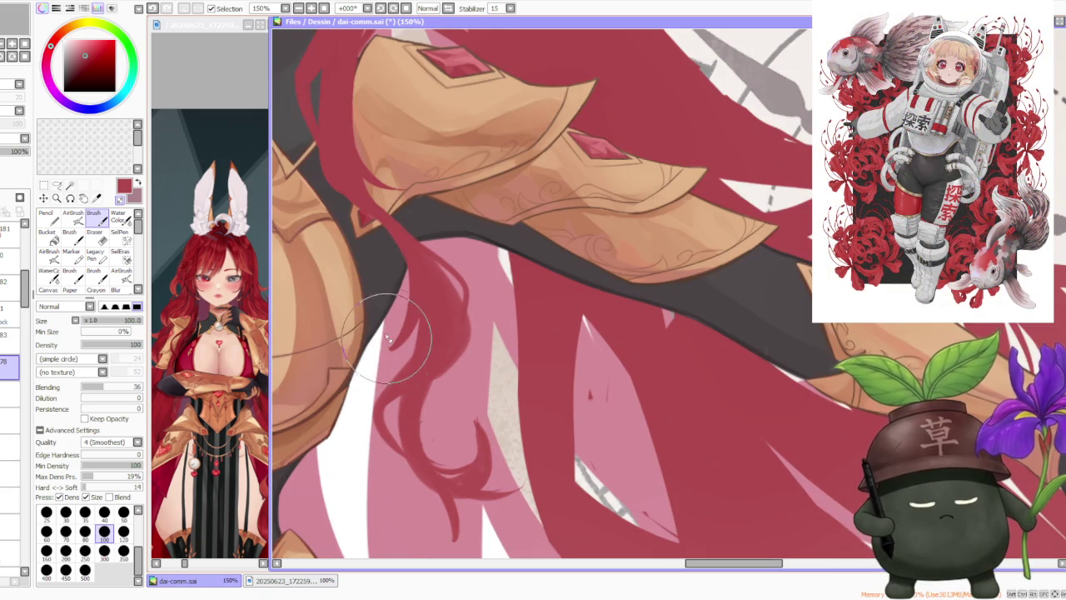
{"action": "key", "text": "ctrl+z"}
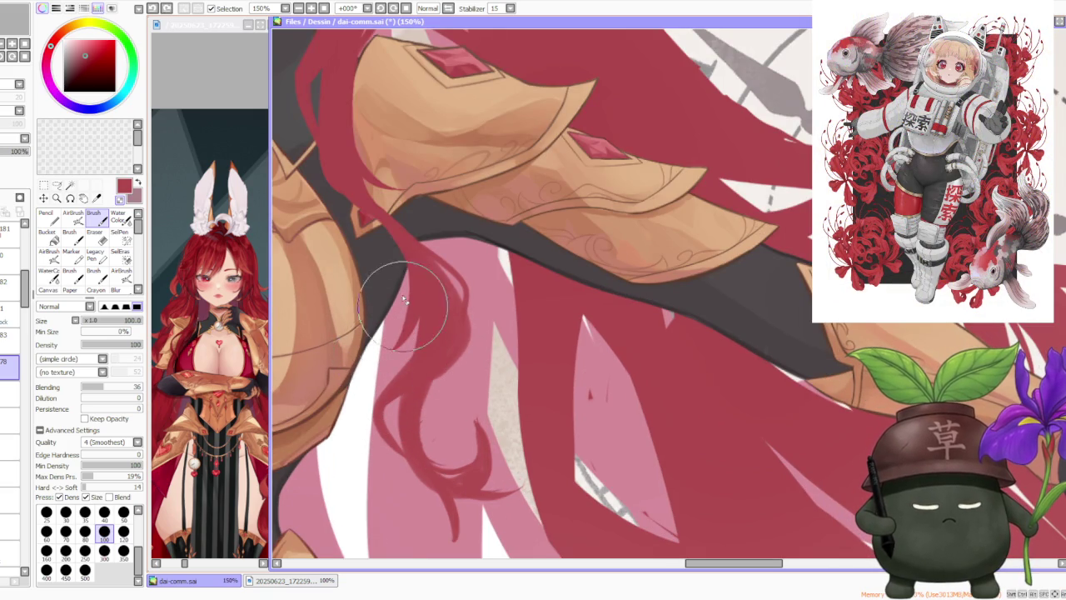
{"action": "scroll", "coordinate": [392, 291], "scroll_direction": "down", "scroll_amount": 2}
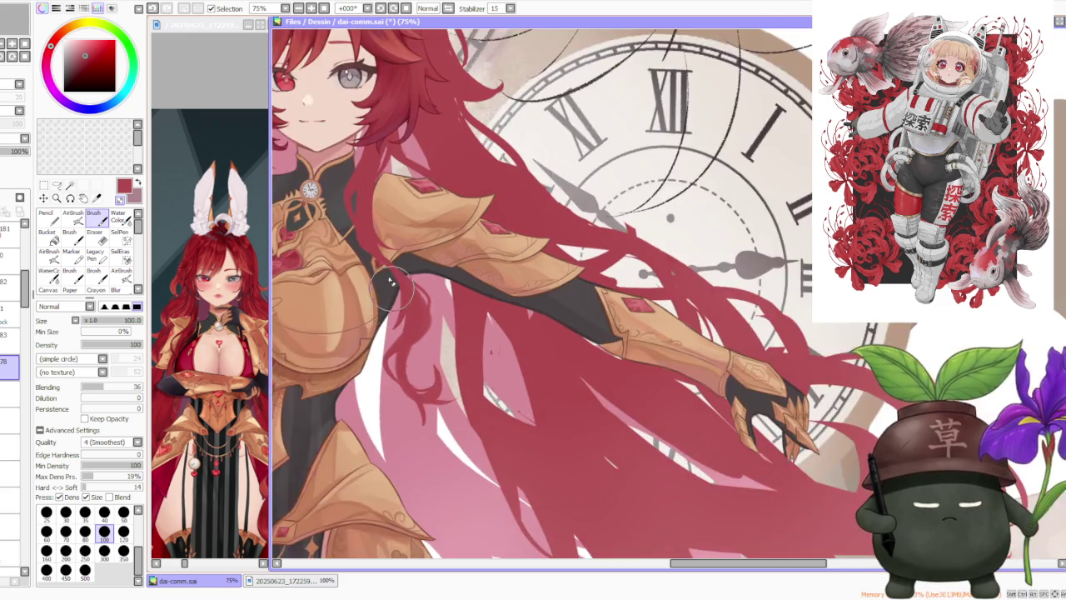
{"action": "scroll", "coordinate": [391, 291], "scroll_direction": "up", "scroll_amount": 2}
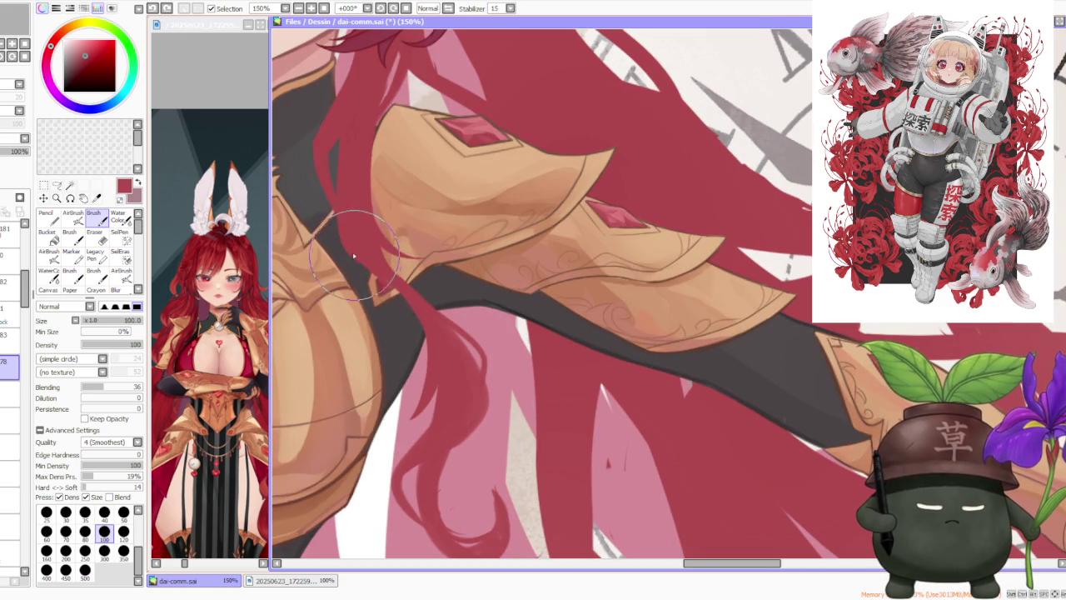
{"action": "scroll", "coordinate": [366, 250], "scroll_direction": "down", "scroll_amount": 2}
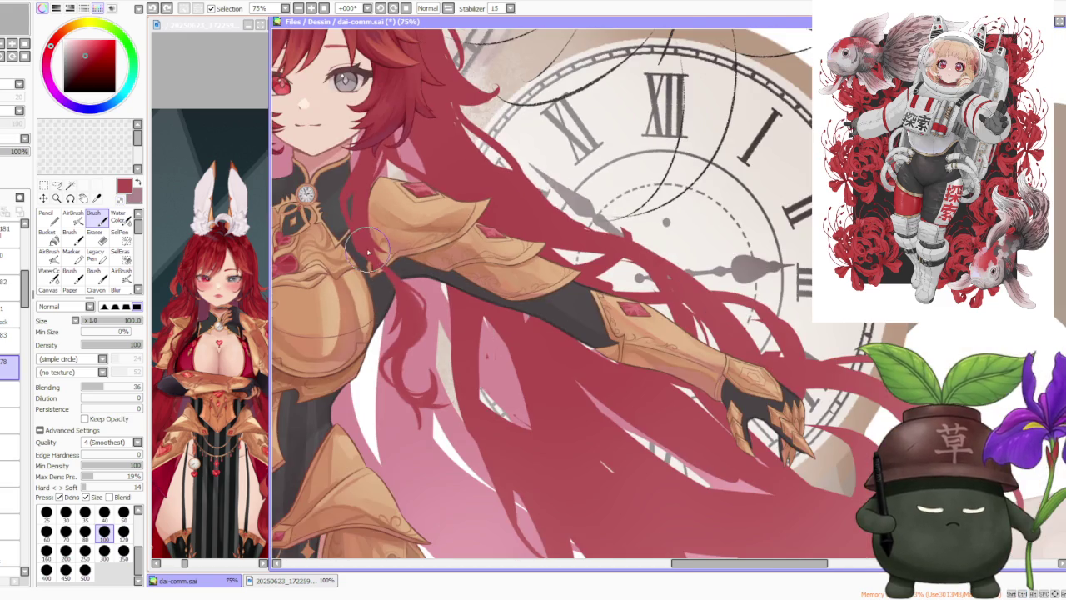
{"action": "scroll", "coordinate": [421, 295], "scroll_direction": "up", "scroll_amount": 2}
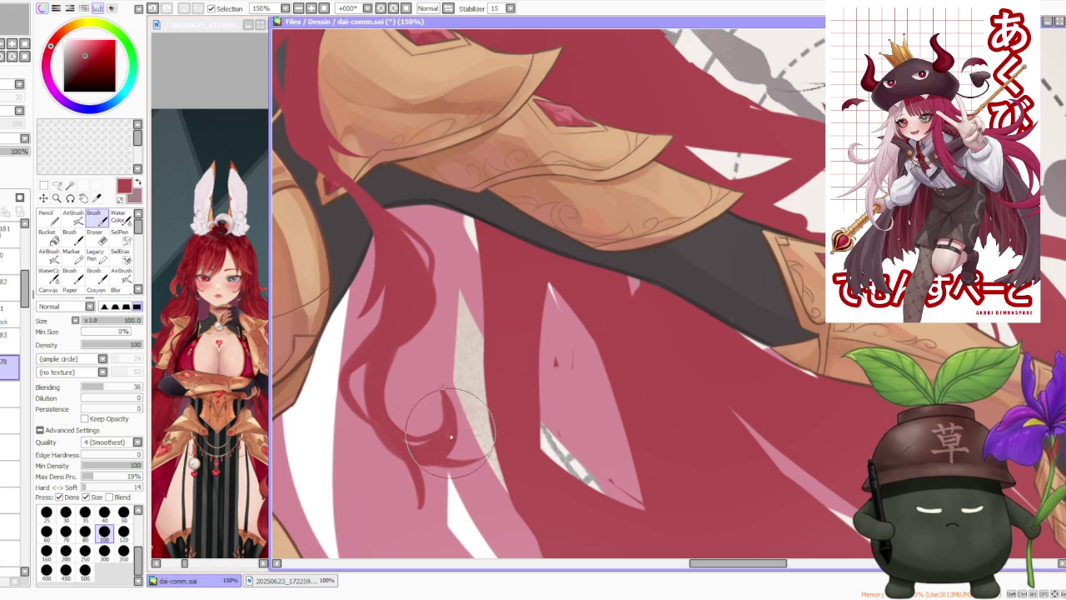
{"action": "key", "text": "ctrl+z"}
{"action": "key", "text": "ctrl+y"}
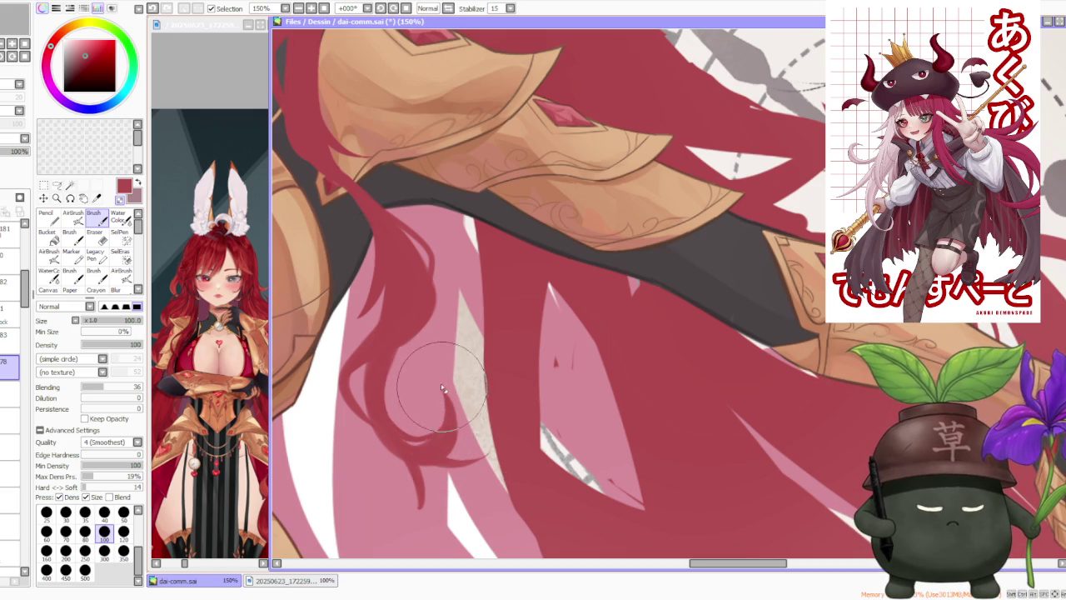
{"action": "mouse_move", "coordinate": [445, 398]}
{"action": "left_mouse_down"}
{"action": "mouse_move", "coordinate": [417, 504]}
{"action": "mouse_move", "coordinate": [429, 444]}
{"action": "left_mouse_up"}
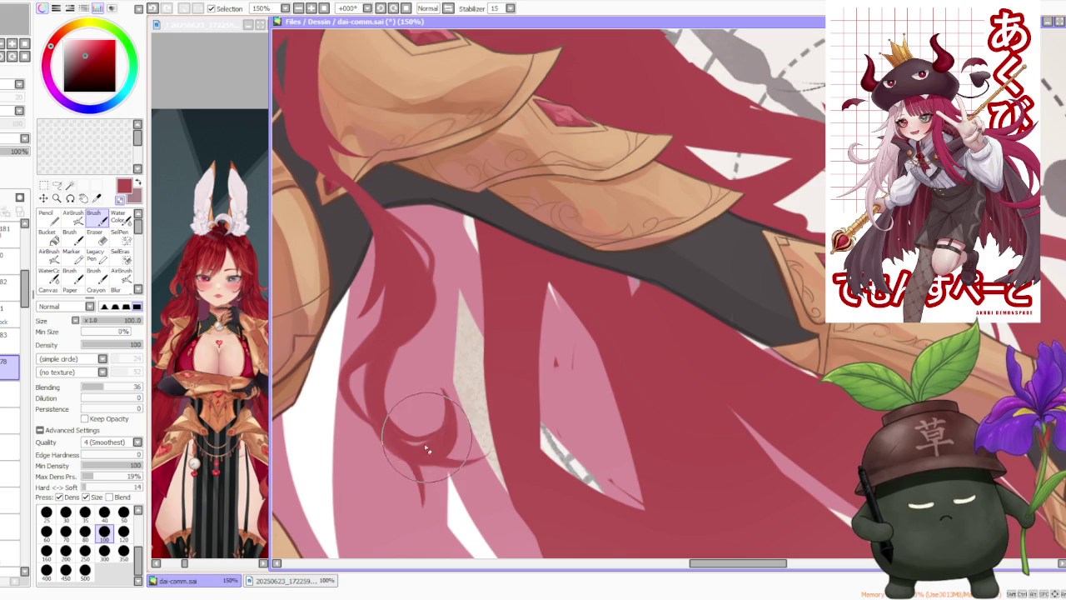
Step: Pan and zoom around the hair over the gold shoulder armour to review the strokes
{"action": "scroll", "coordinate": [408, 445], "scroll_direction": "up", "scroll_amount": 2}
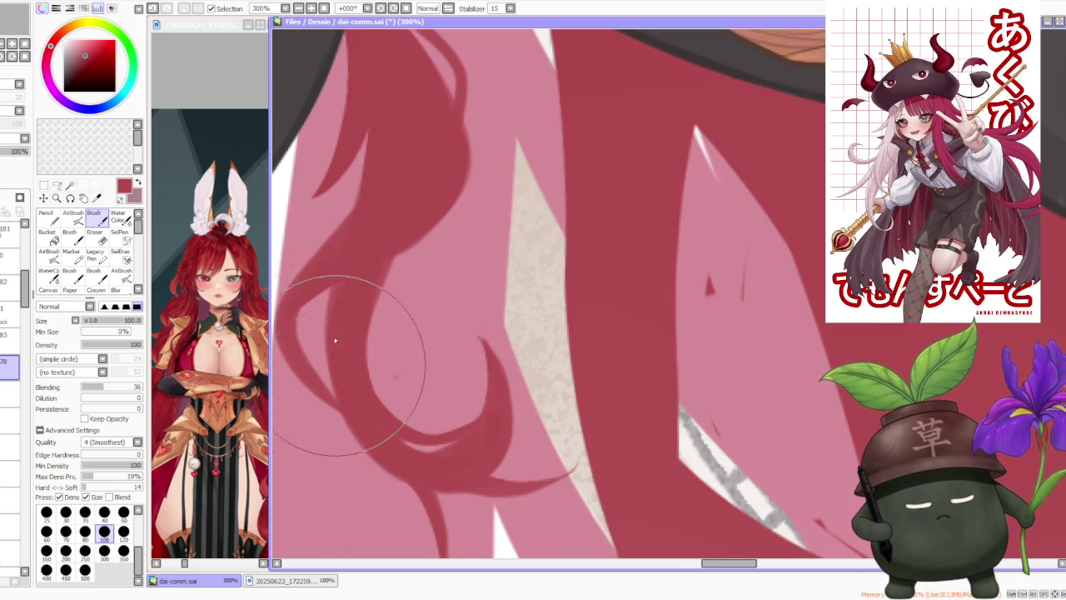
{"action": "scroll", "coordinate": [348, 363], "scroll_direction": "down", "scroll_amount": 1}
{"action": "left_click_drag", "start_coordinate": [348, 363], "coordinate": [333, 376]}
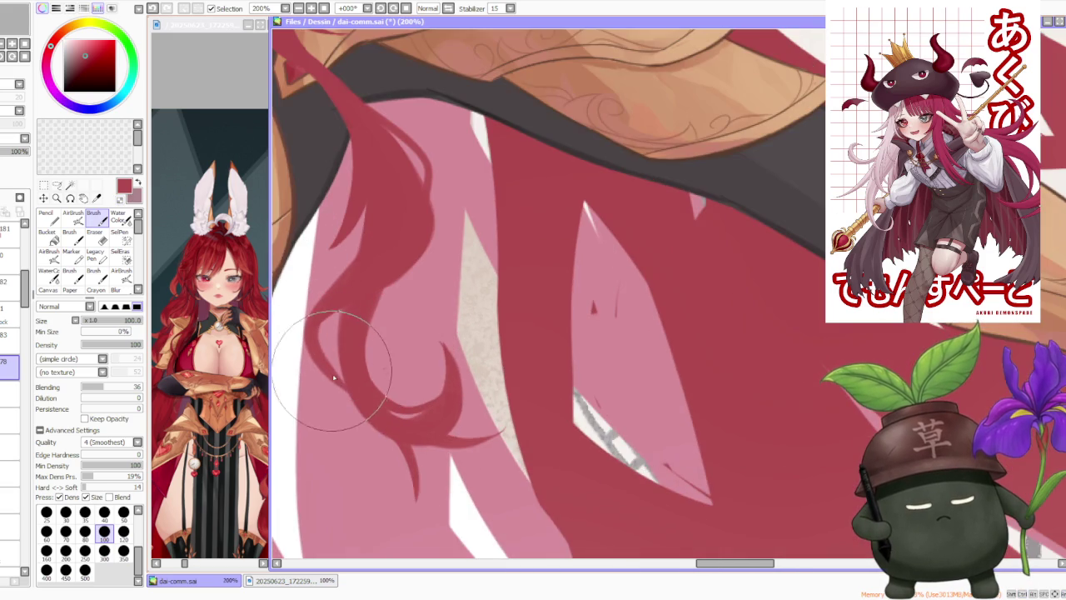
{"action": "key", "text": "ctrl"}
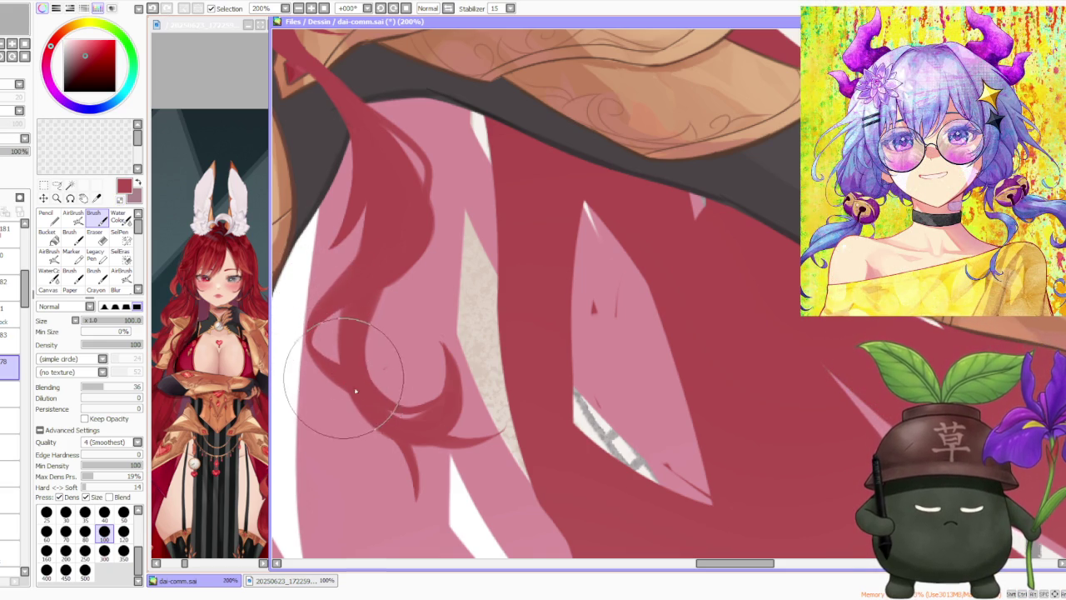
{"action": "scroll", "coordinate": [329, 366], "scroll_direction": "down", "scroll_amount": 3}
{"action": "scroll", "coordinate": [341, 275], "scroll_direction": "down", "scroll_amount": 1}
{"action": "scroll", "coordinate": [349, 251], "scroll_direction": "up", "scroll_amount": 3}
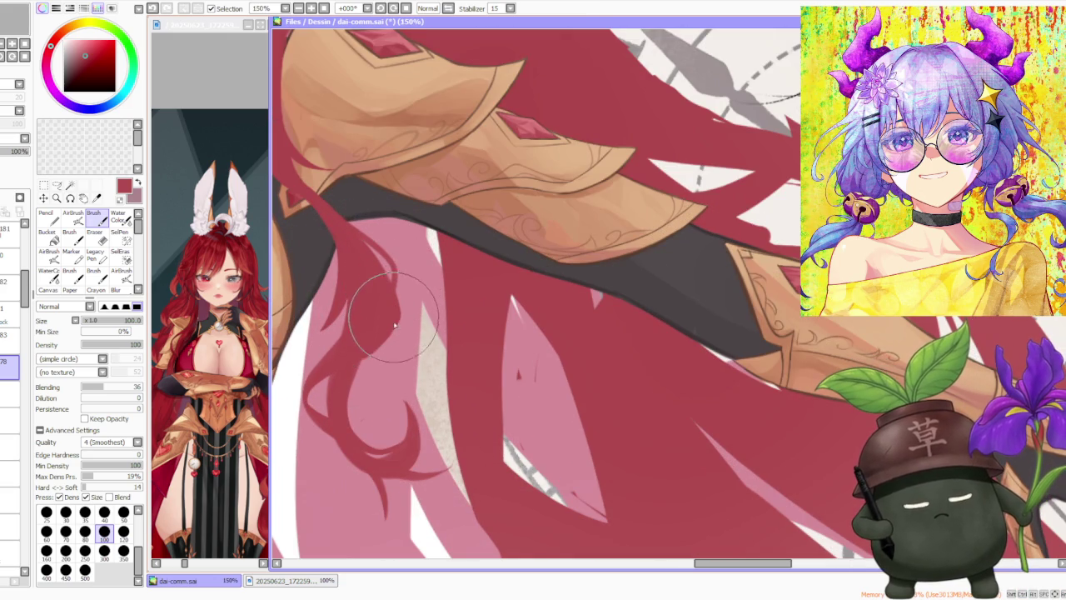
{"action": "scroll", "coordinate": [383, 333], "scroll_direction": "down", "scroll_amount": 5}
{"action": "scroll", "coordinate": [379, 208], "scroll_direction": "up", "scroll_amount": 1}
{"action": "scroll", "coordinate": [379, 209], "scroll_direction": "up", "scroll_amount": 3}
{"action": "scroll", "coordinate": [359, 266], "scroll_direction": "up", "scroll_amount": 2}
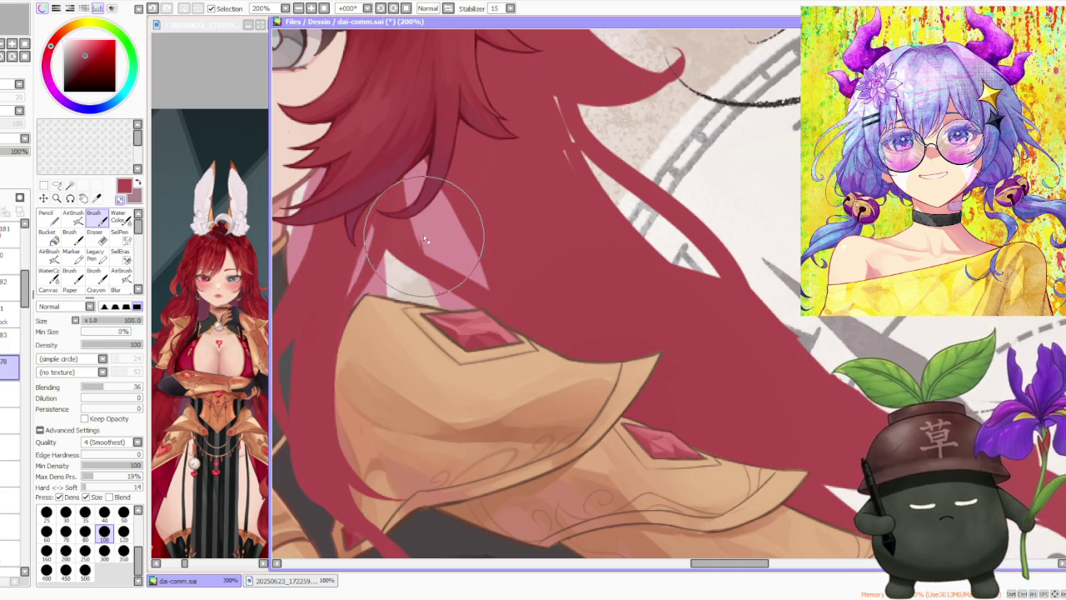
{"action": "scroll", "coordinate": [433, 255], "scroll_direction": "down", "scroll_amount": 2}
{"action": "scroll", "coordinate": [414, 207], "scroll_direction": "down", "scroll_amount": 2}
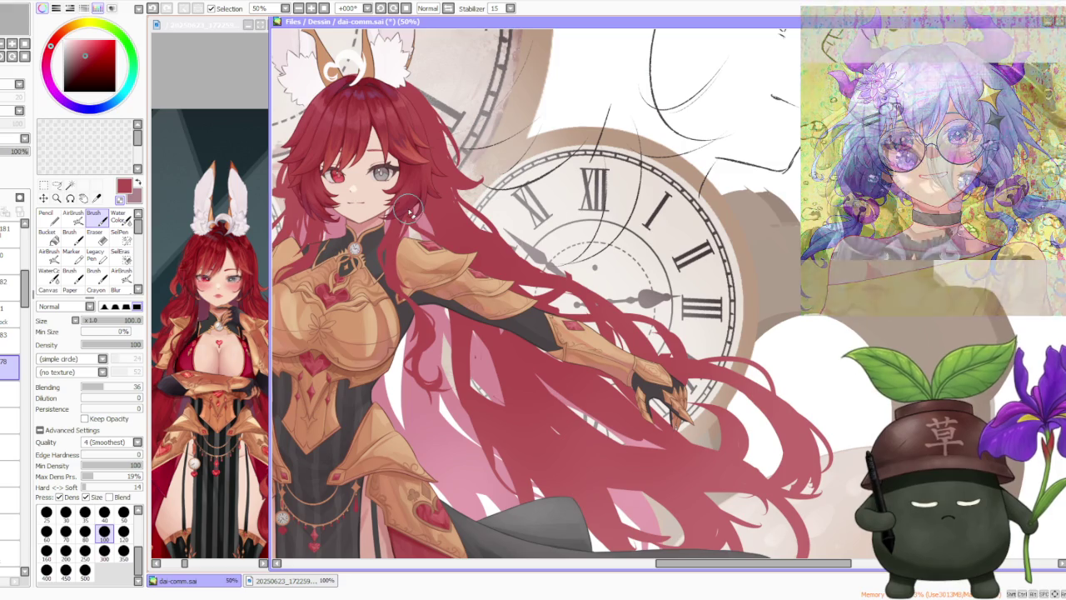
{"action": "scroll", "coordinate": [414, 206], "scroll_direction": "up", "scroll_amount": 1}
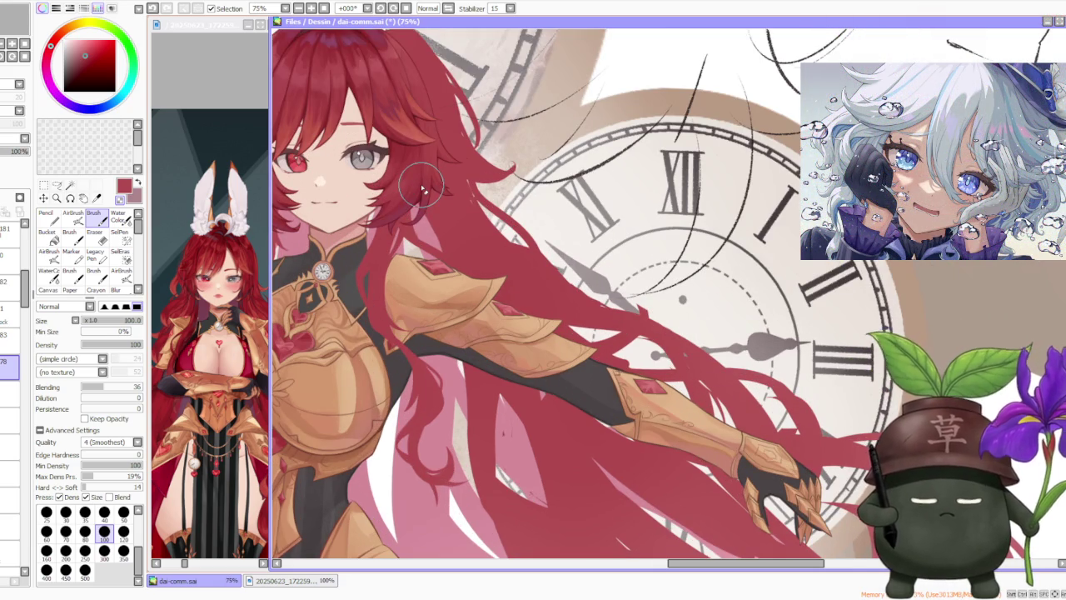
{"action": "scroll", "coordinate": [423, 190], "scroll_direction": "up", "scroll_amount": 1}
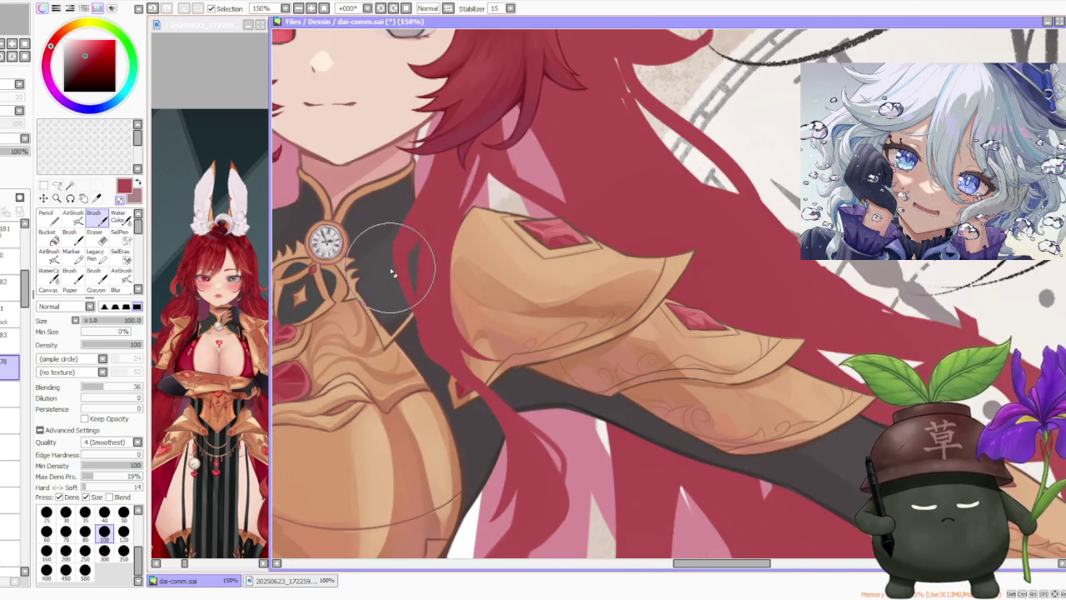
{"action": "scroll", "coordinate": [388, 269], "scroll_direction": "down", "scroll_amount": 2}
{"action": "scroll", "coordinate": [431, 265], "scroll_direction": "down", "scroll_amount": 1}
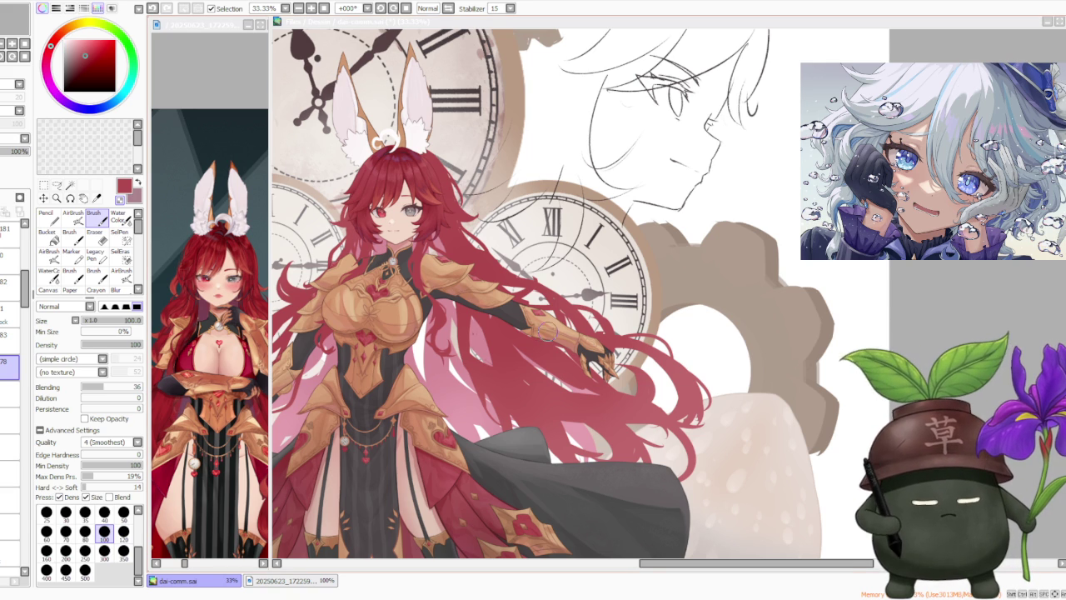
{"action": "scroll", "coordinate": [517, 268], "scroll_direction": "up", "scroll_amount": 1}
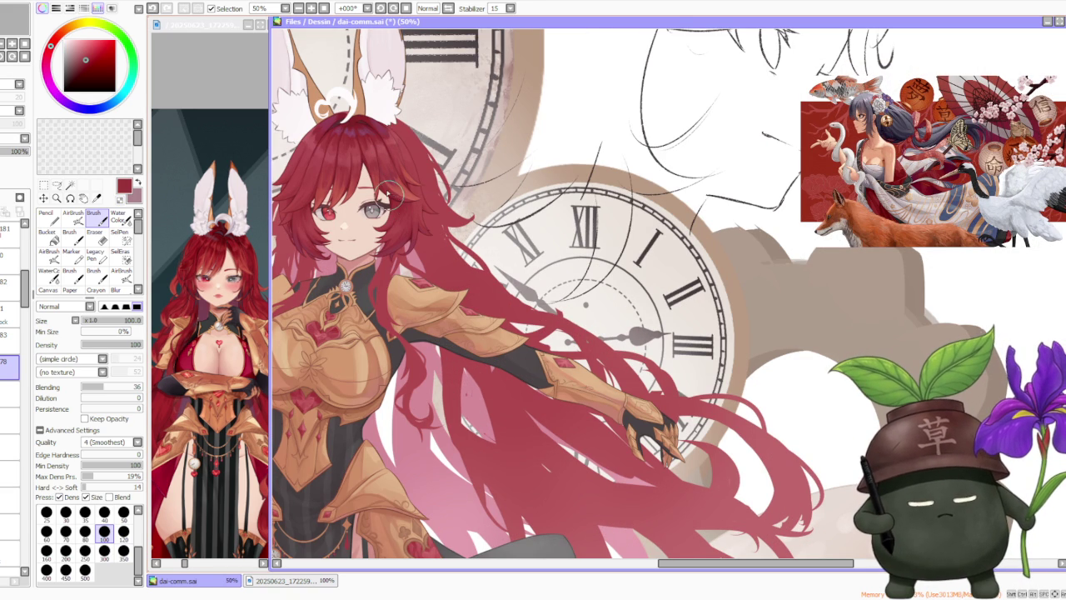
{"action": "left_click", "coordinate": [46, 215]}
{"action": "scroll", "coordinate": [419, 258], "scroll_direction": "up", "scroll_amount": 1}
{"action": "scroll", "coordinate": [419, 259], "scroll_direction": "up", "scroll_amount": 1}
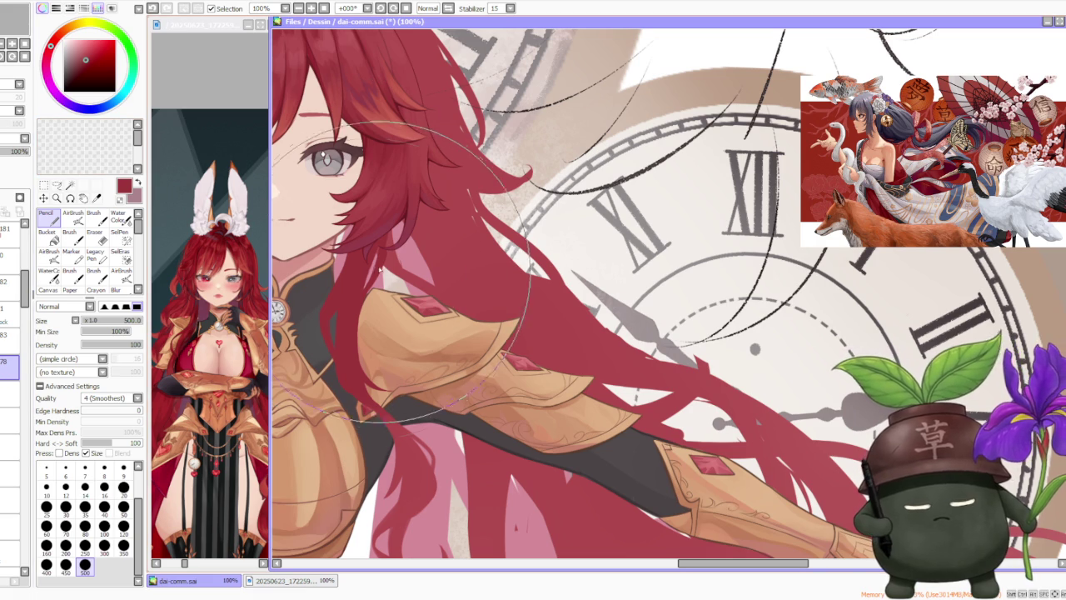
{"action": "left_click", "coordinate": [94, 234]}
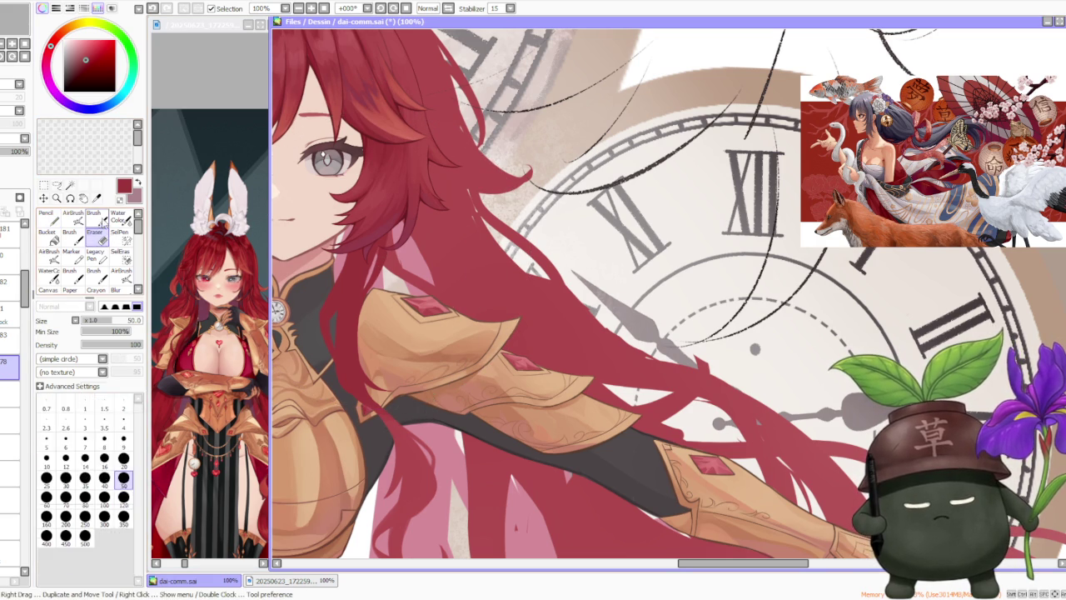
{"action": "left_click", "coordinate": [94, 215]}
{"action": "scroll", "coordinate": [392, 241], "scroll_direction": "up", "scroll_amount": 1}
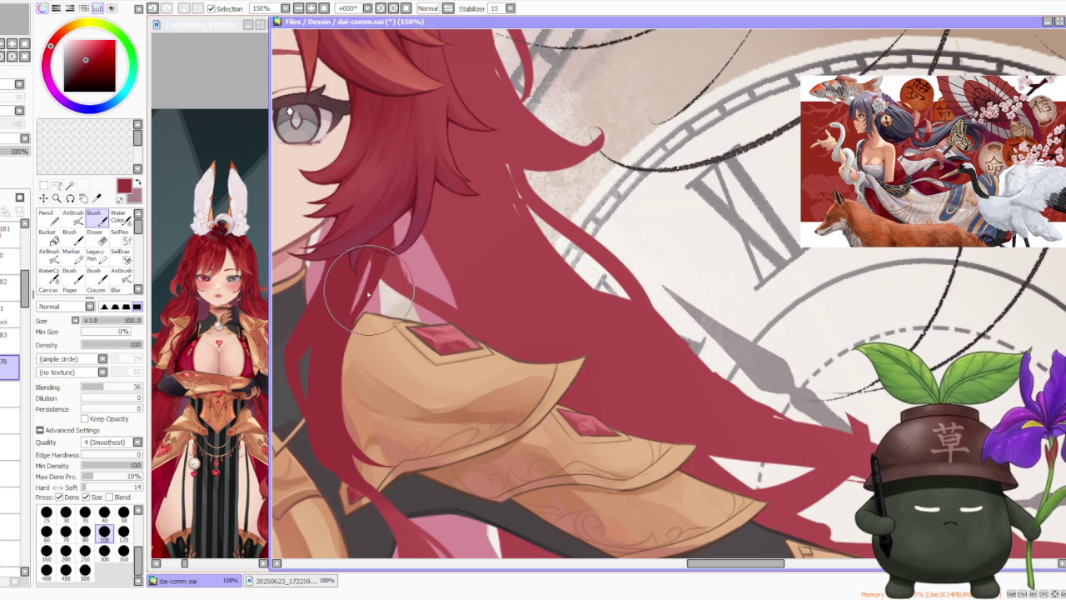
{"action": "scroll", "coordinate": [391, 218], "scroll_direction": "down", "scroll_amount": 3}
{"action": "scroll", "coordinate": [400, 218], "scroll_direction": "down", "scroll_amount": 1}
{"action": "scroll", "coordinate": [400, 218], "scroll_direction": "up", "scroll_amount": 1}
{"action": "scroll", "coordinate": [399, 242], "scroll_direction": "up", "scroll_amount": 1}
{"action": "scroll", "coordinate": [400, 263], "scroll_direction": "up", "scroll_amount": 1}
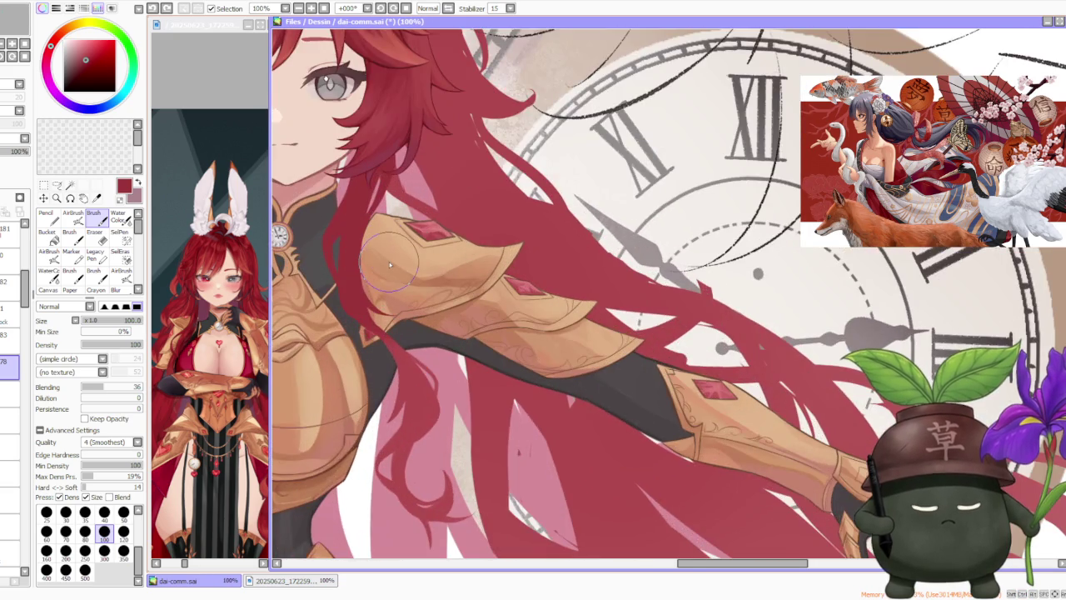
{"action": "scroll", "coordinate": [387, 263], "scroll_direction": "up", "scroll_amount": 2}
{"action": "scroll", "coordinate": [387, 263], "scroll_direction": "down", "scroll_amount": 1}
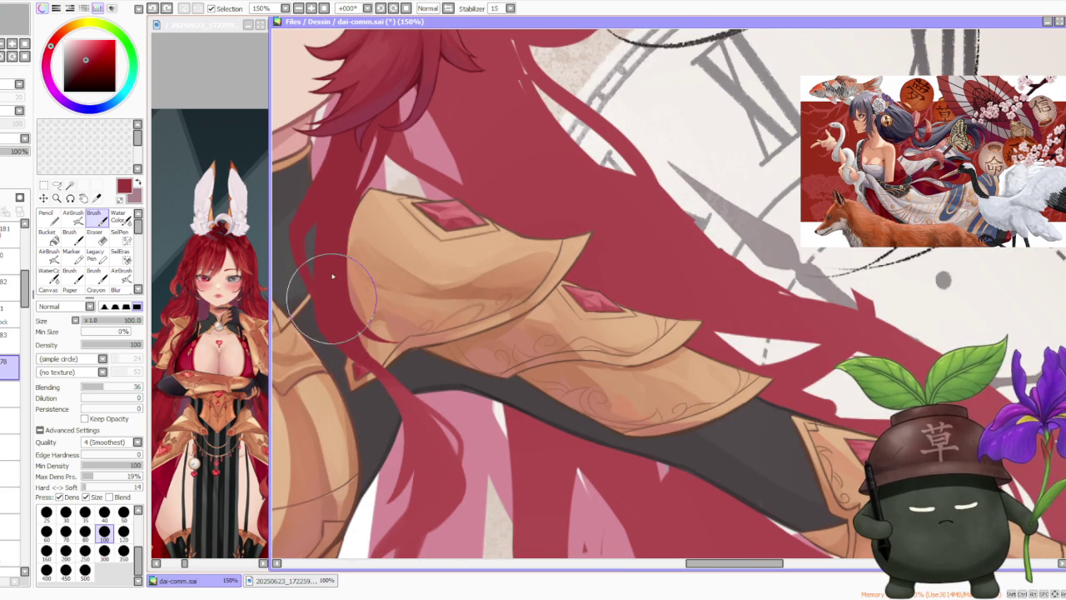
{"action": "scroll", "coordinate": [383, 216], "scroll_direction": "down", "scroll_amount": 2}
{"action": "scroll", "coordinate": [383, 212], "scroll_direction": "down", "scroll_amount": 1}
{"action": "scroll", "coordinate": [386, 209], "scroll_direction": "down", "scroll_amount": 1}
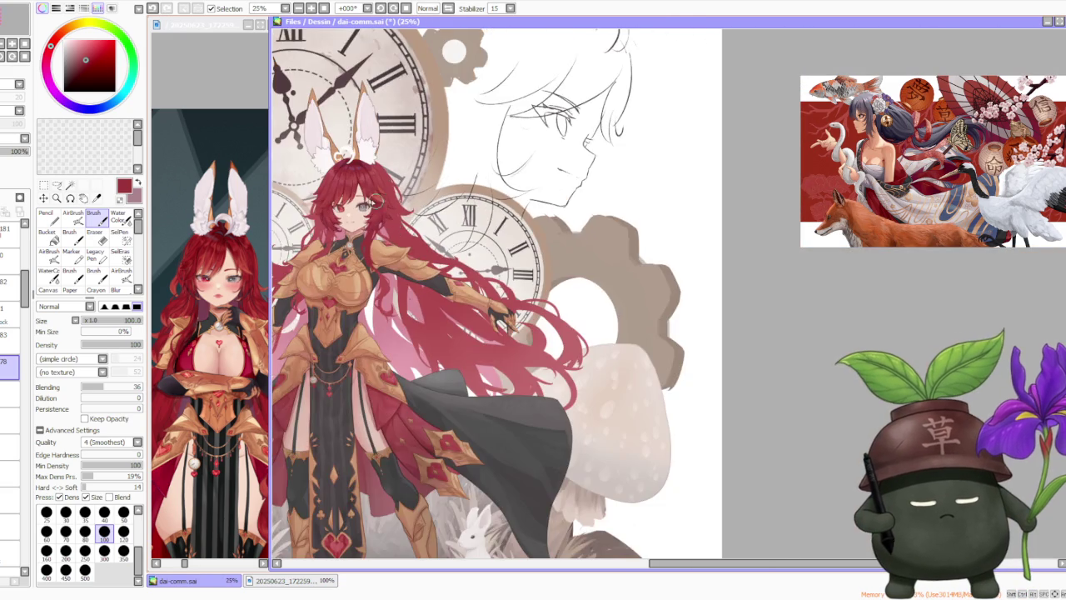
{"action": "scroll", "coordinate": [385, 208], "scroll_direction": "up", "scroll_amount": 2}
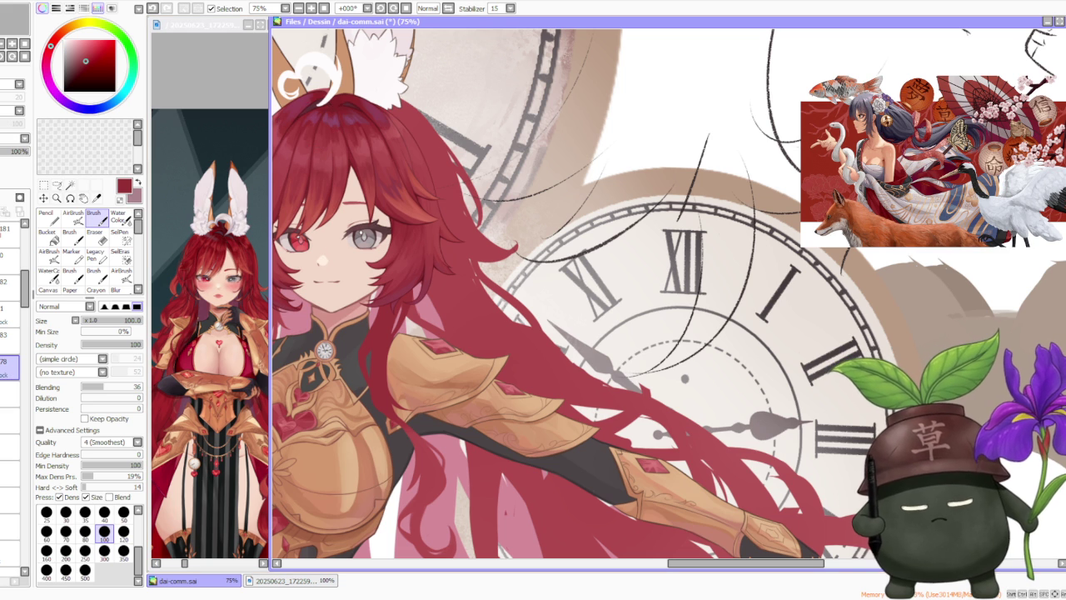
Step: Set the brush to size 350 with blending 55 and blend the hair, undoing two strokes
{"action": "left_click", "coordinate": [123, 549]}
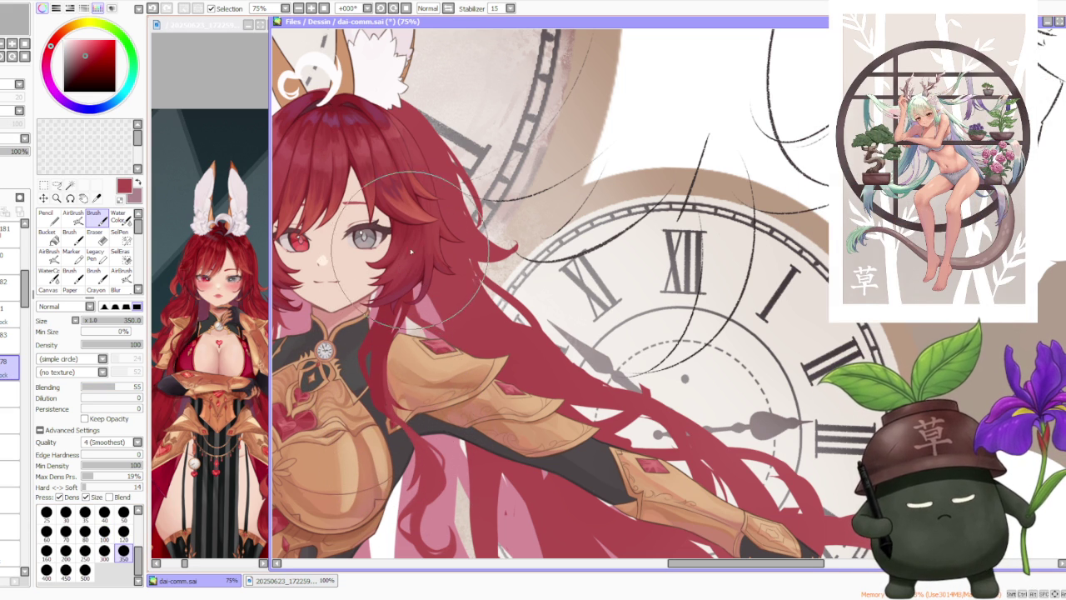
{"action": "key", "text": "ctrl+z"}
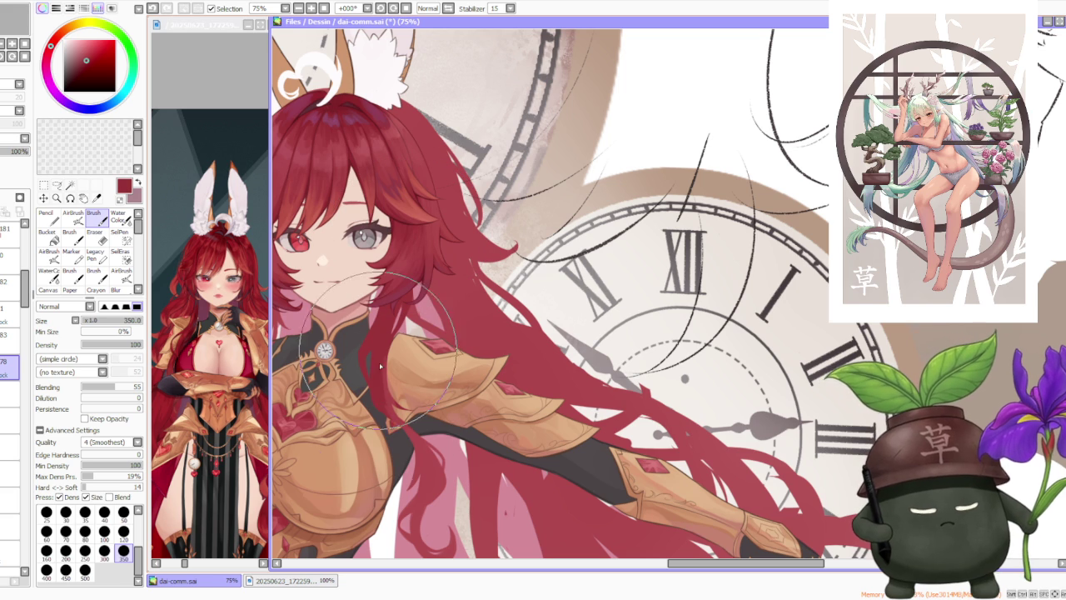
{"action": "key", "text": "ctrl+z"}
{"action": "key", "text": "ctrl+z"}
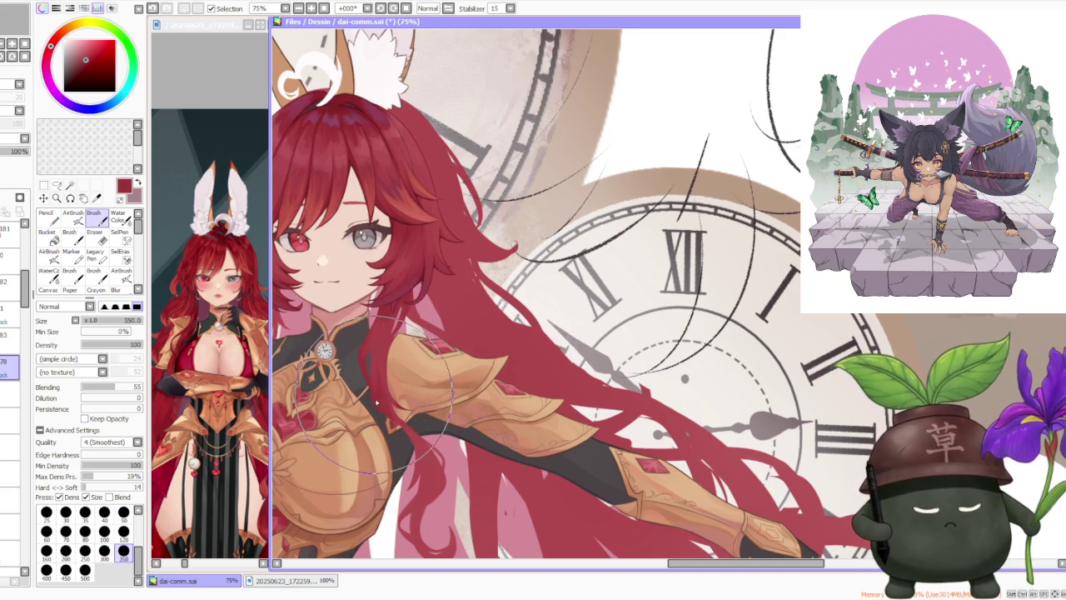
{"action": "scroll", "coordinate": [375, 397], "scroll_direction": "down", "scroll_amount": 3}
{"action": "scroll", "coordinate": [408, 404], "scroll_direction": "up", "scroll_amount": 3}
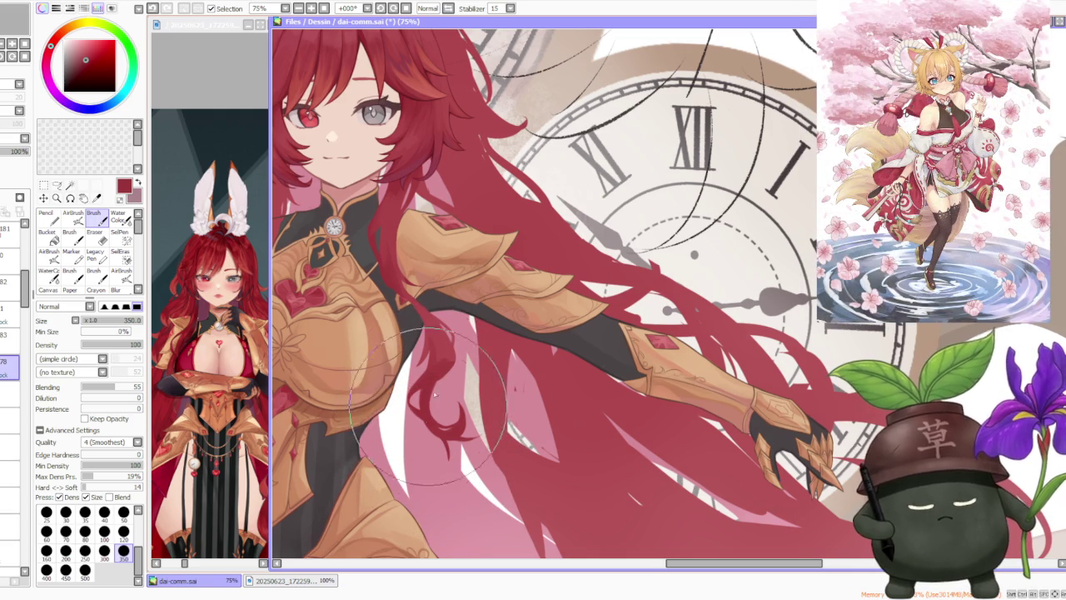
{"action": "scroll", "coordinate": [464, 303], "scroll_direction": "down", "scroll_amount": 4}
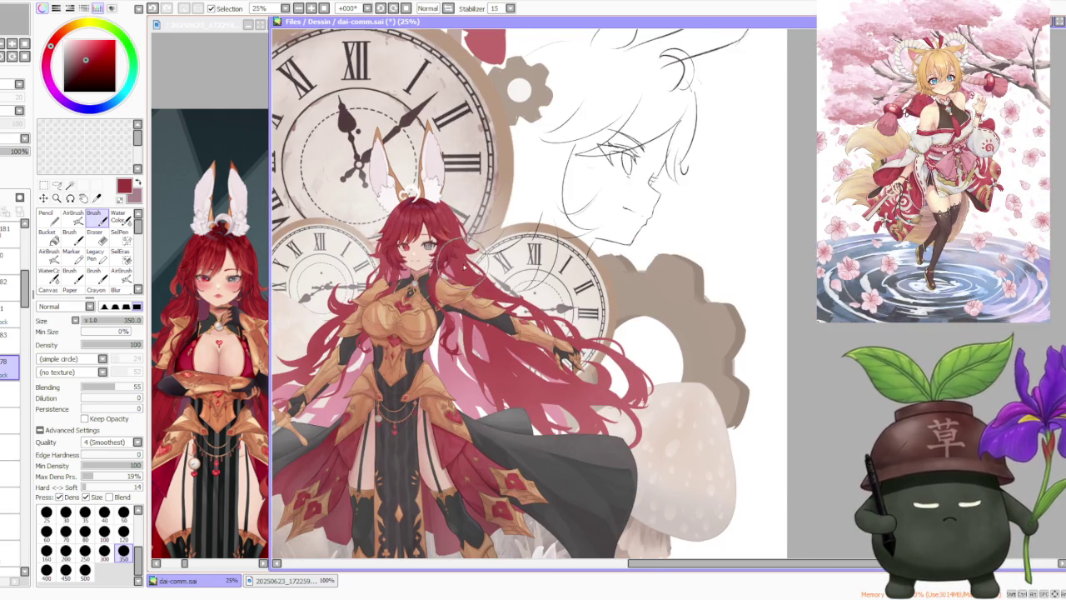
Step: Switch to the 120 brush size preset and zoom to 100% on the chest hair strands
{"action": "scroll", "coordinate": [464, 265], "scroll_direction": "up", "scroll_amount": 2}
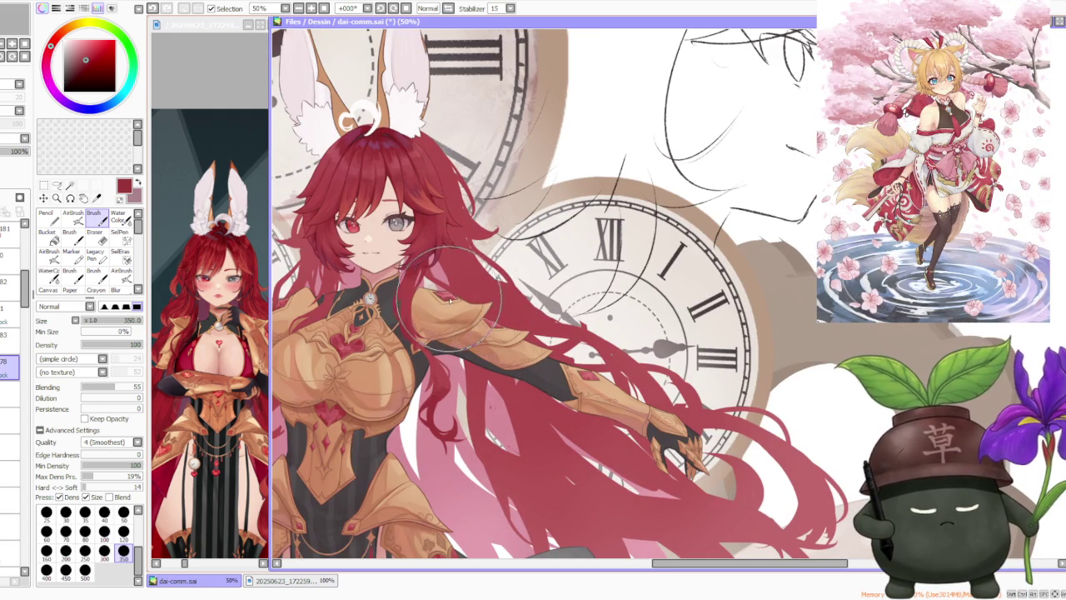
{"action": "scroll", "coordinate": [445, 283], "scroll_direction": "up", "scroll_amount": 2}
{"action": "scroll", "coordinate": [440, 262], "scroll_direction": "up", "scroll_amount": 2}
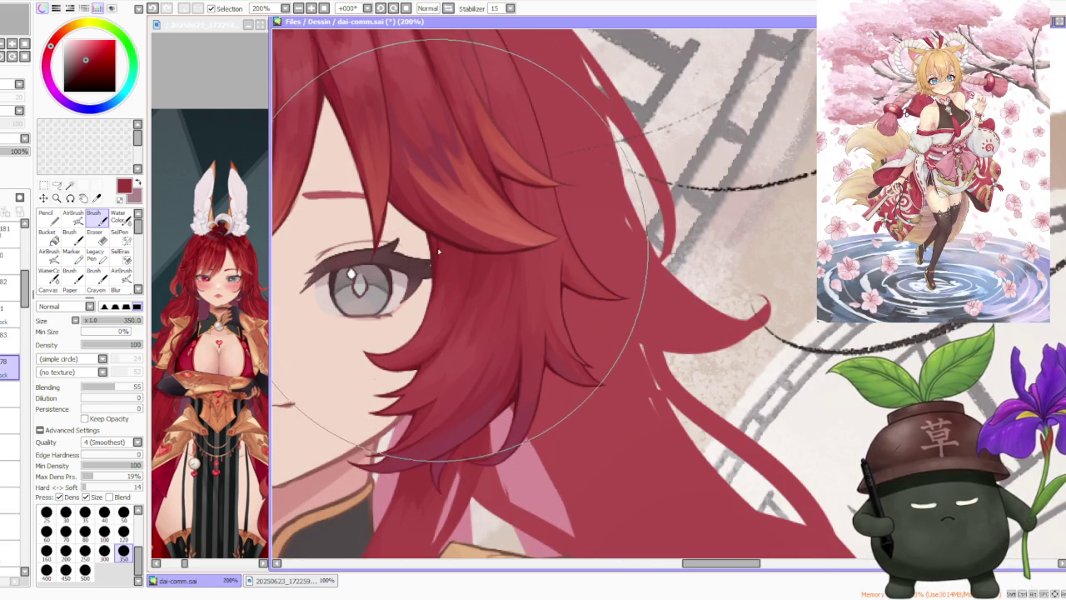
{"action": "scroll", "coordinate": [514, 392], "scroll_direction": "down", "scroll_amount": 4}
{"action": "left_click", "coordinate": [123, 531]}
{"action": "scroll", "coordinate": [576, 379], "scroll_direction": "down", "scroll_amount": 2}
{"action": "scroll", "coordinate": [576, 379], "scroll_direction": "down", "scroll_amount": 1}
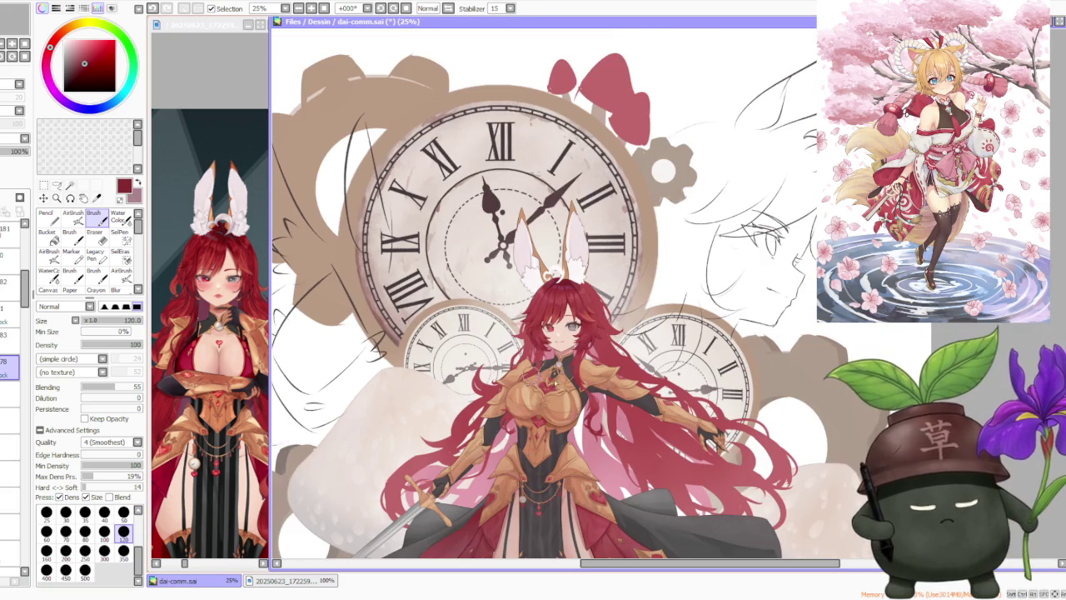
{"action": "scroll", "coordinate": [576, 379], "scroll_direction": "up", "scroll_amount": 4}
{"action": "scroll", "coordinate": [577, 379], "scroll_direction": "up", "scroll_amount": 1}
{"action": "scroll", "coordinate": [576, 379], "scroll_direction": "down", "scroll_amount": 2}
{"action": "scroll", "coordinate": [557, 357], "scroll_direction": "up", "scroll_amount": 2}
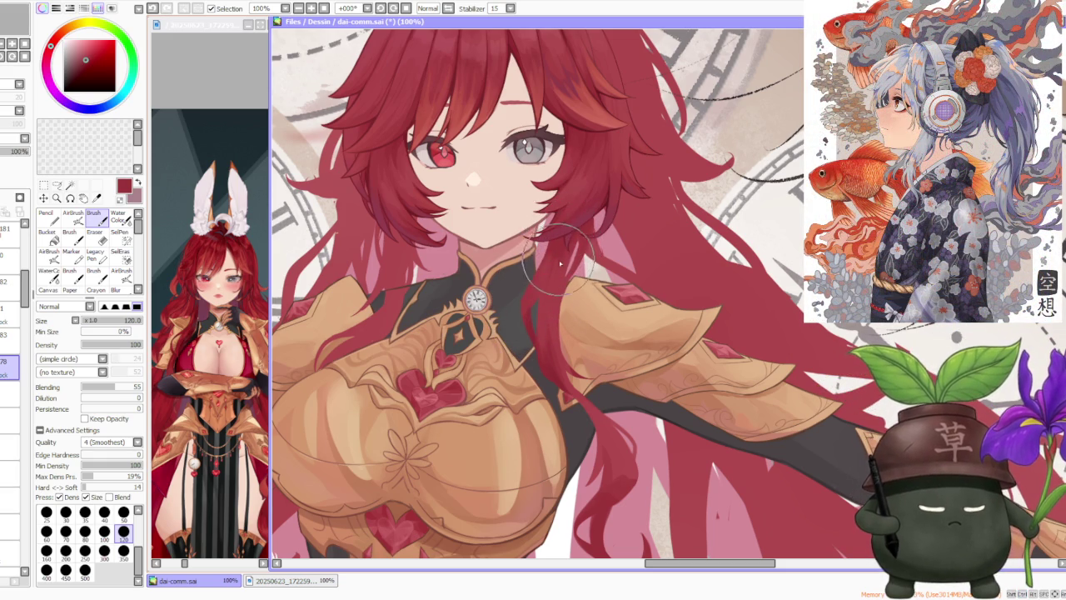
Step: Paint short red hair strokes over the shoulder plate, undoing the unsatisfying ones
{"action": "scroll", "coordinate": [561, 233], "scroll_direction": "down", "scroll_amount": 2}
{"action": "scroll", "coordinate": [550, 283], "scroll_direction": "up", "scroll_amount": 2}
{"action": "key", "text": "ctrl+z"}
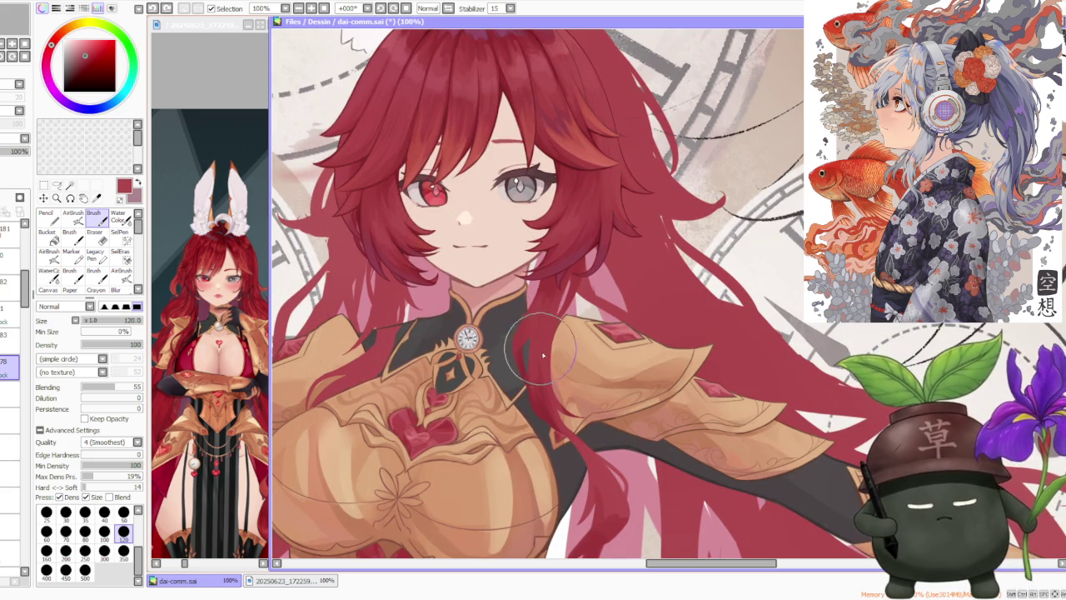
{"action": "left_click_drag", "start_coordinate": [566, 399], "coordinate": [545, 364]}
{"action": "left_click_drag", "start_coordinate": [541, 412], "coordinate": [550, 322]}
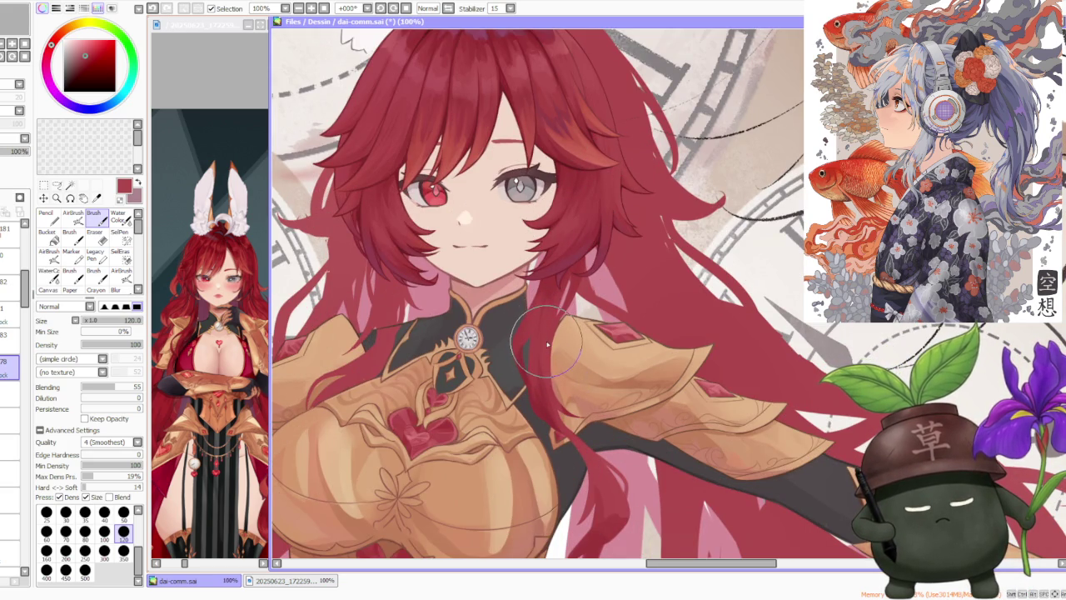
{"action": "key", "text": "ctrl+z"}
Step: Paint a dark red strand curving down over the shoulder plate, then view the whole illustration
{"action": "left_click_drag", "start_coordinate": [554, 275], "coordinate": [635, 140]}
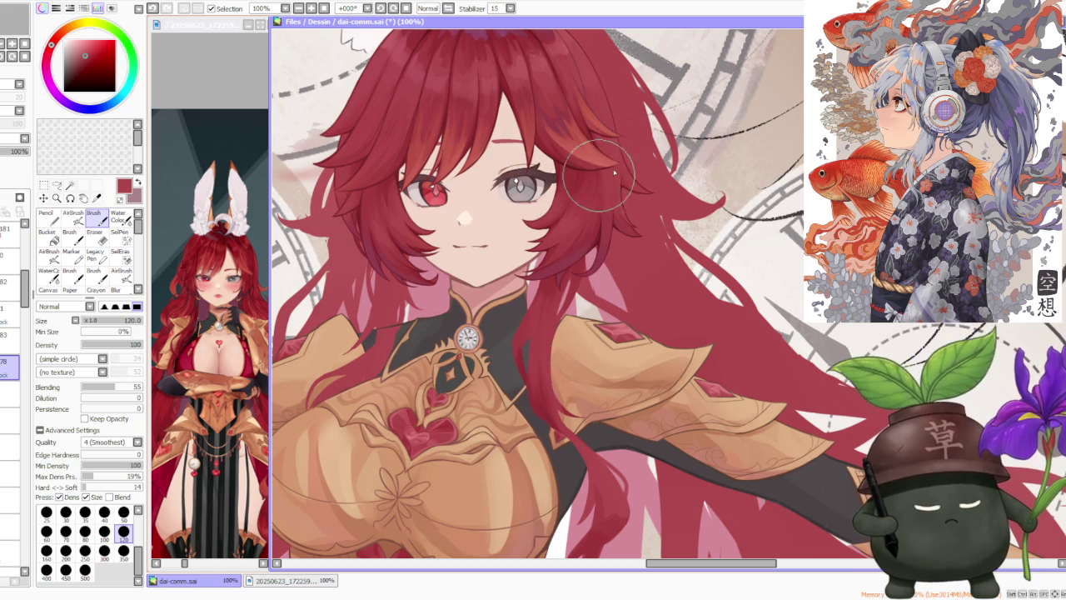
{"action": "left_click_drag", "start_coordinate": [583, 50], "coordinate": [571, 82]}
{"action": "key", "text": "ctrl+z"}
{"action": "mouse_move", "coordinate": [547, 369]}
{"action": "left_mouse_down"}
{"action": "mouse_move", "coordinate": [533, 367]}
{"action": "mouse_move", "coordinate": [537, 316]}
{"action": "left_mouse_up"}
{"action": "key", "text": "ctrl+z"}
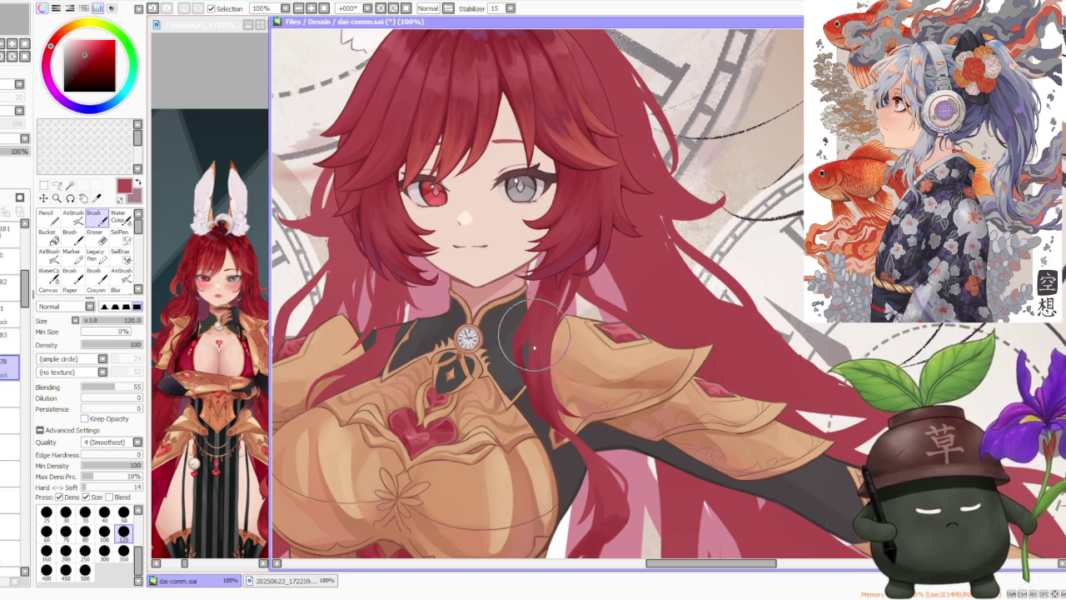
{"action": "left_click_drag", "start_coordinate": [541, 367], "coordinate": [587, 465]}
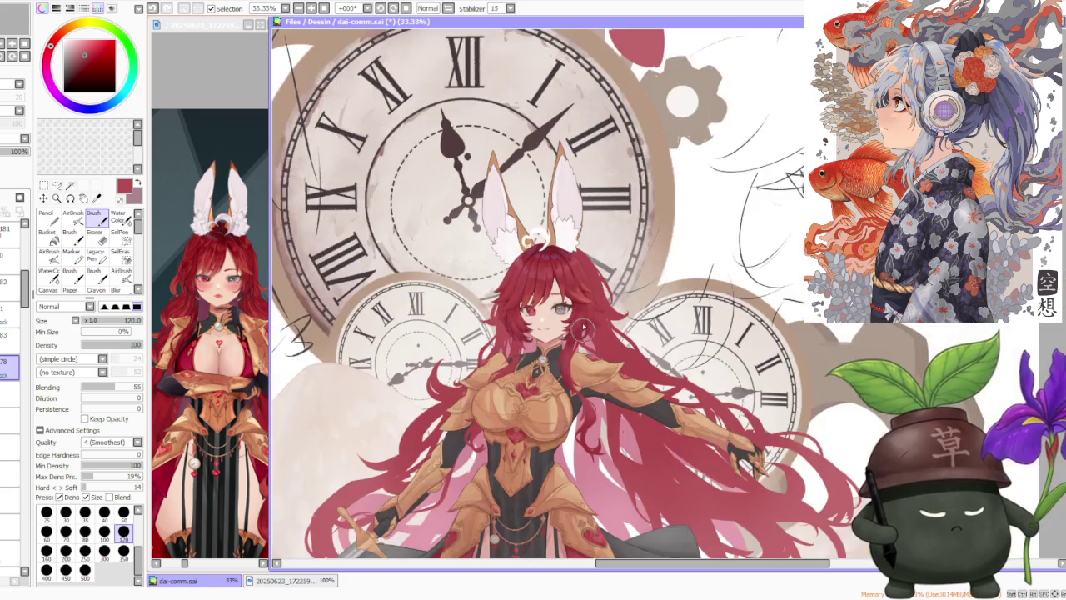
{"action": "key", "text": "minus"}
{"action": "key", "text": "minus"}
{"action": "key", "text": "minus"}
{"action": "scroll", "coordinate": [588, 271], "scroll_direction": "down", "scroll_amount": 1}
{"action": "scroll", "coordinate": [657, 329], "scroll_direction": "up", "scroll_amount": 1}
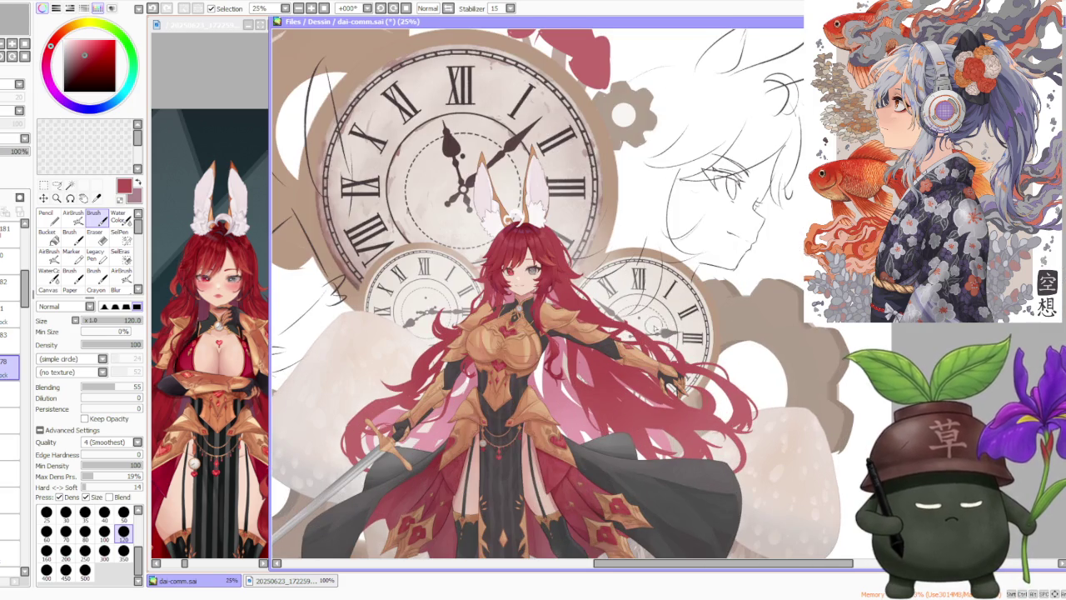
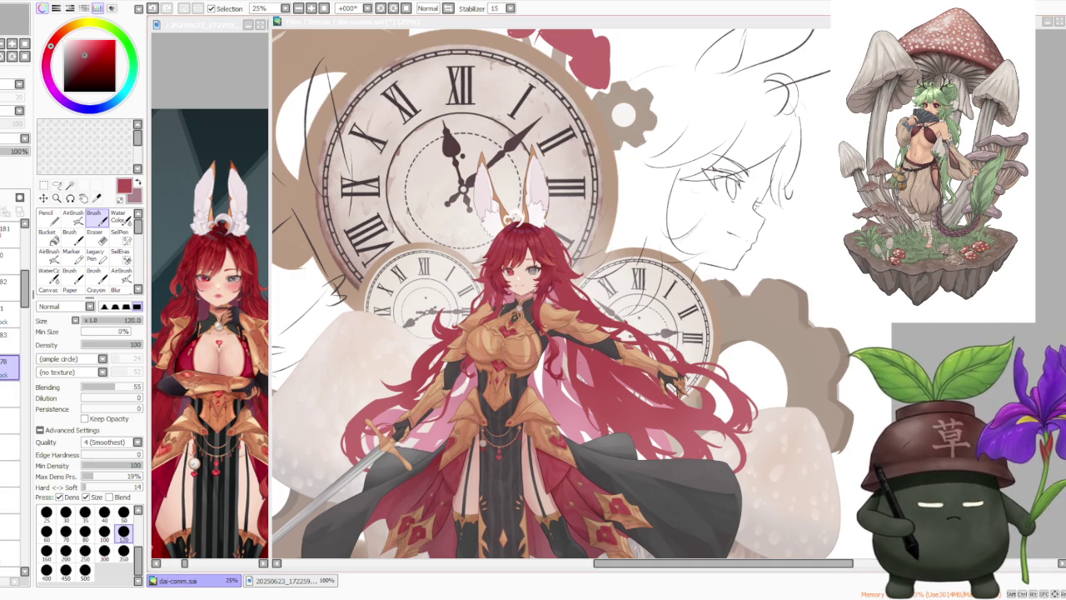
Step: Zoom the canvas from 25% to 75% on the face and gold chest armour
{"action": "scroll", "coordinate": [793, 375], "scroll_direction": "down", "scroll_amount": 1}
{"action": "scroll", "coordinate": [754, 341], "scroll_direction": "up", "scroll_amount": 1}
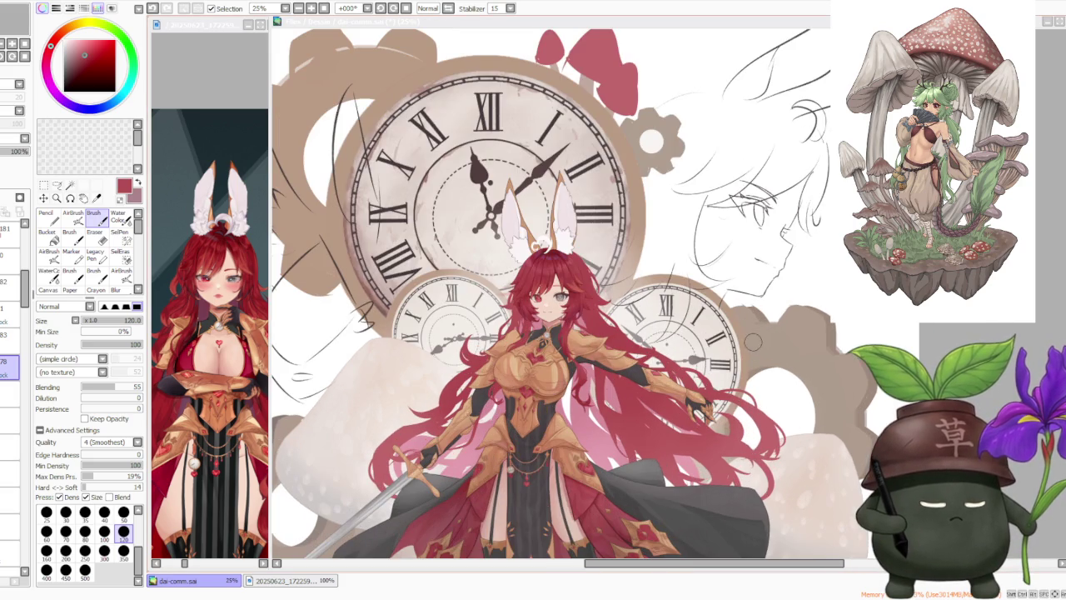
{"action": "scroll", "coordinate": [658, 333], "scroll_direction": "up", "scroll_amount": 1}
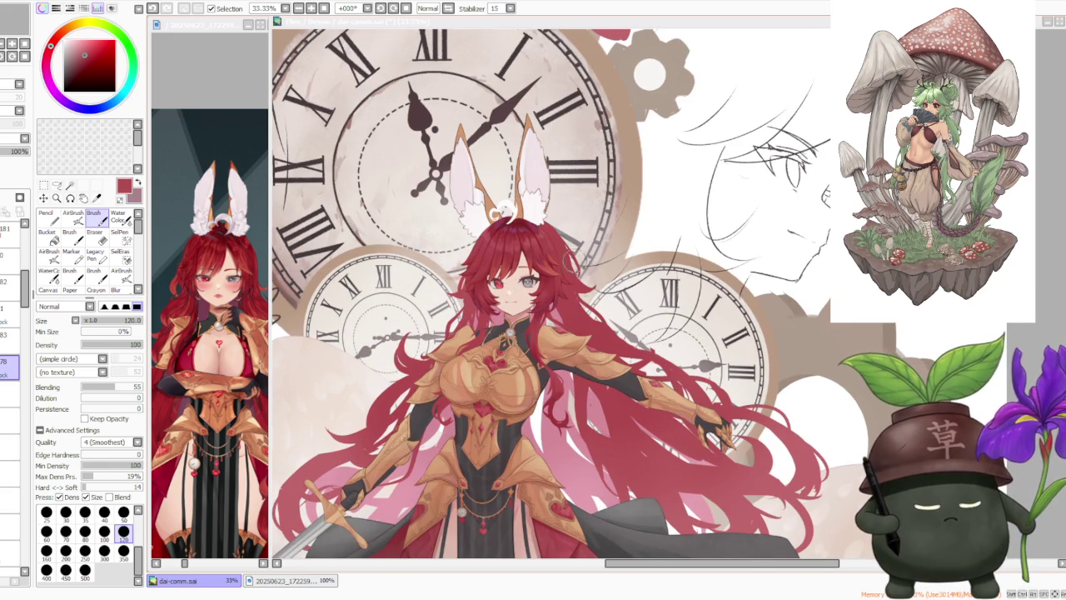
{"action": "scroll", "coordinate": [557, 243], "scroll_direction": "up", "scroll_amount": 1}
{"action": "scroll", "coordinate": [575, 316], "scroll_direction": "up", "scroll_amount": 2}
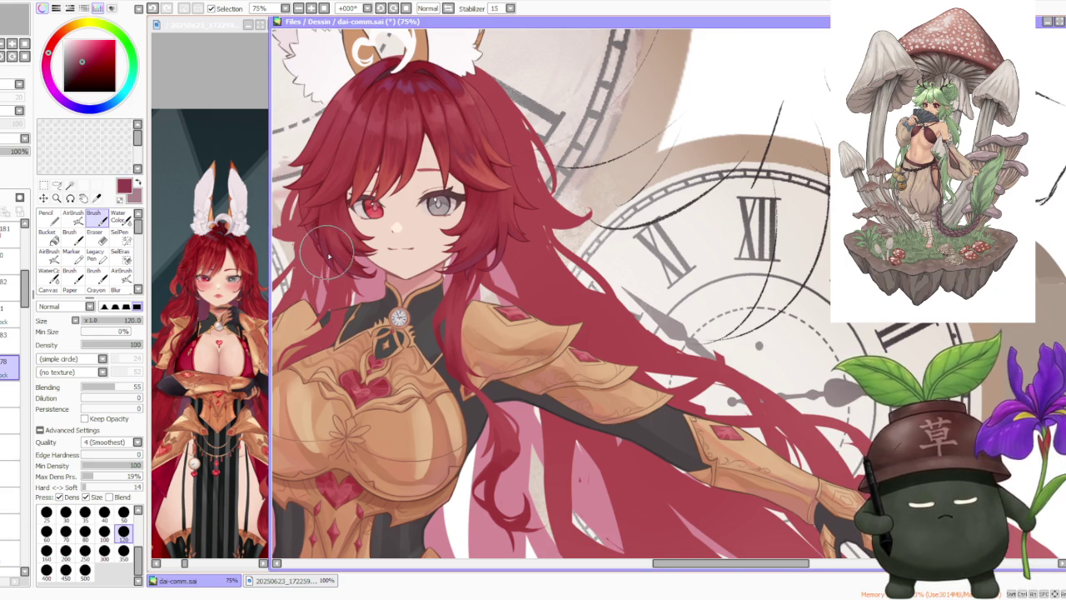
{"action": "scroll", "coordinate": [328, 250], "scroll_direction": "down", "scroll_amount": 1}
{"action": "scroll", "coordinate": [419, 363], "scroll_direction": "up", "scroll_amount": 1}
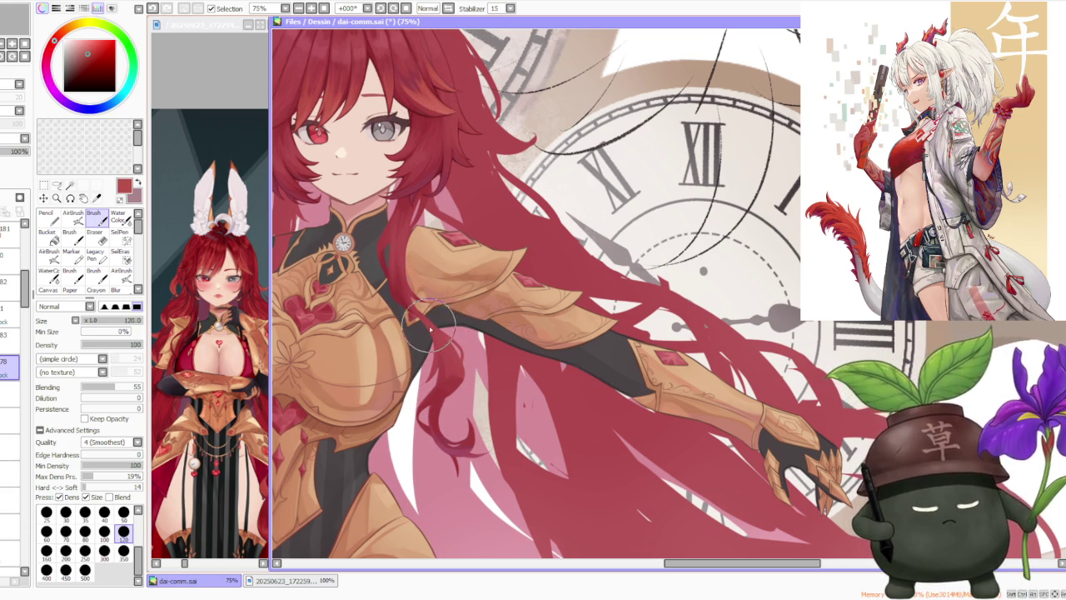
Step: Paint a brighter red hair strand over the shoulder armour, redrawing it after undos
{"action": "left_click", "coordinate": [91, 48]}
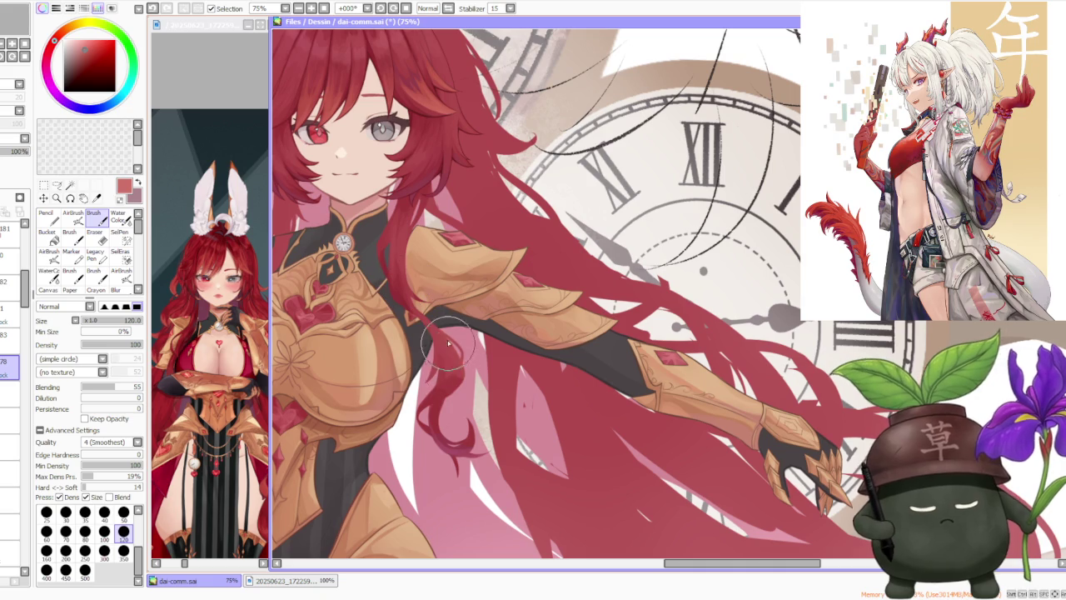
{"action": "key", "text": "ctrl+z"}
{"action": "key", "text": "ctrl+z"}
{"action": "mouse_move", "coordinate": [433, 324]}
{"action": "left_mouse_down"}
{"action": "mouse_move", "coordinate": [458, 315]}
{"action": "mouse_move", "coordinate": [460, 379]}
{"action": "left_mouse_up"}
{"action": "key", "text": "ctrl+z"}
{"action": "key", "text": "ctrl+z"}
{"action": "left_click_drag", "start_coordinate": [454, 329], "coordinate": [458, 383]}
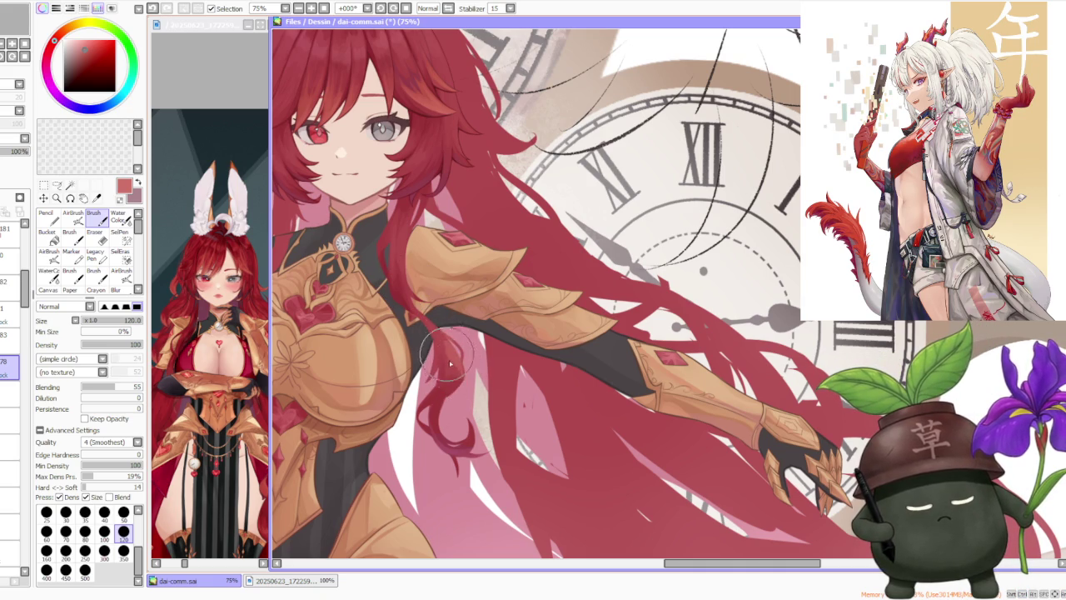
{"action": "mouse_move", "coordinate": [458, 324]}
{"action": "left_mouse_down"}
{"action": "mouse_move", "coordinate": [437, 341]}
{"action": "mouse_move", "coordinate": [442, 358]}
{"action": "mouse_move", "coordinate": [457, 344]}
{"action": "left_mouse_up"}
Step: Add a darker red stroke along the hair and sample lighter reds from it
{"action": "left_click", "coordinate": [437, 342], "text": "alt"}
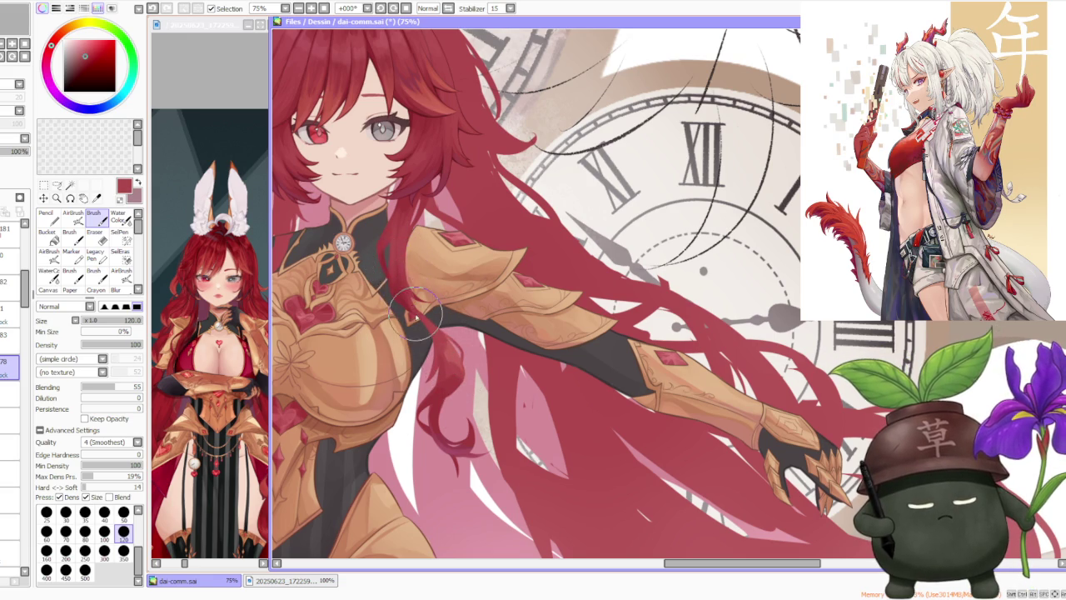
{"action": "left_click", "coordinate": [400, 285], "text": "alt"}
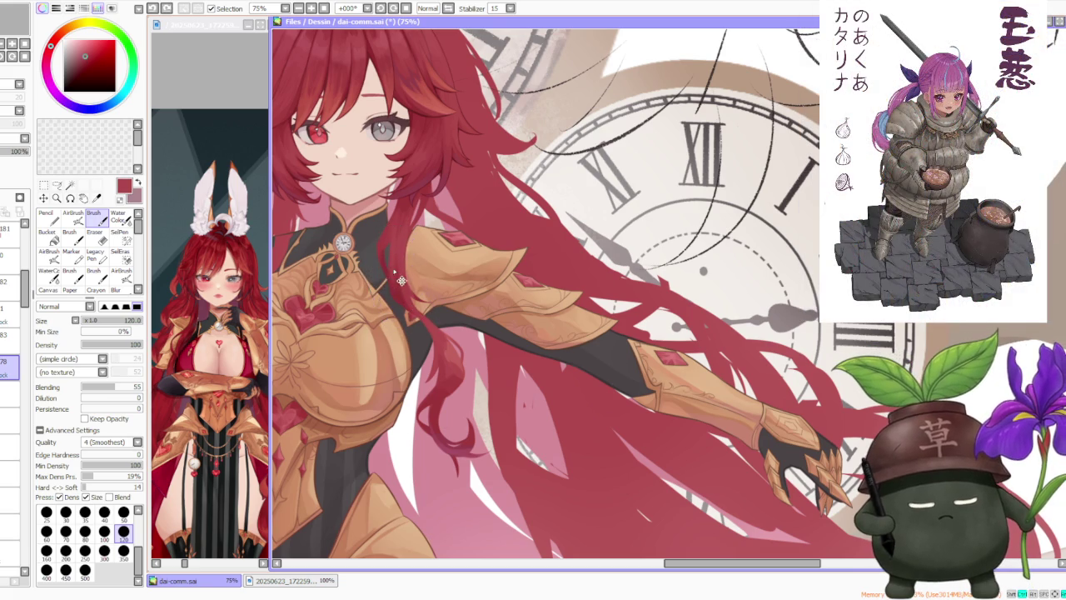
{"action": "left_click_drag", "start_coordinate": [394, 289], "coordinate": [393, 243]}
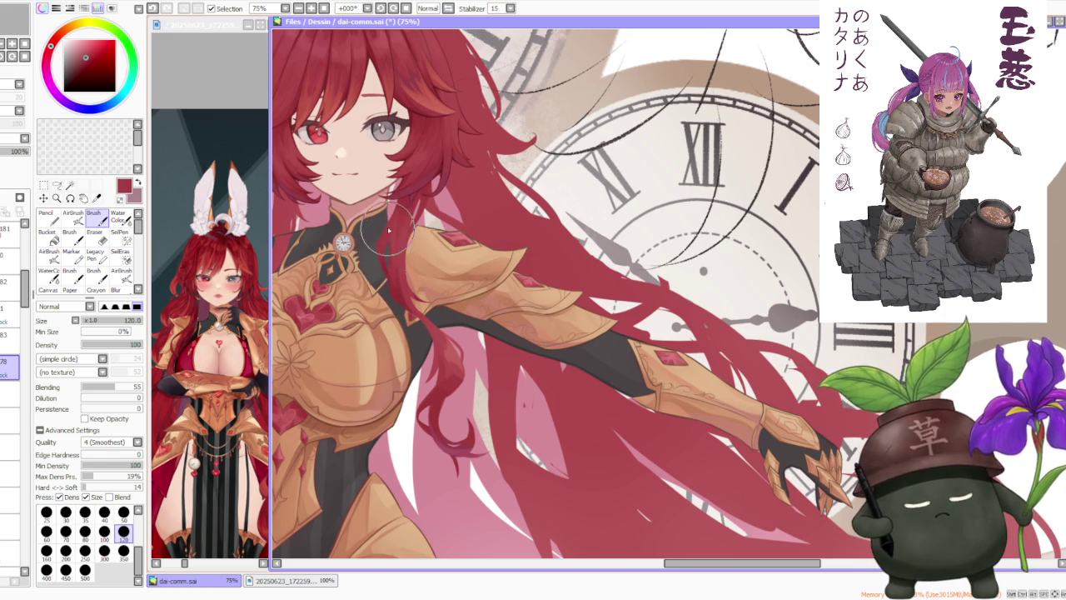
{"action": "left_click", "coordinate": [387, 250], "text": "alt"}
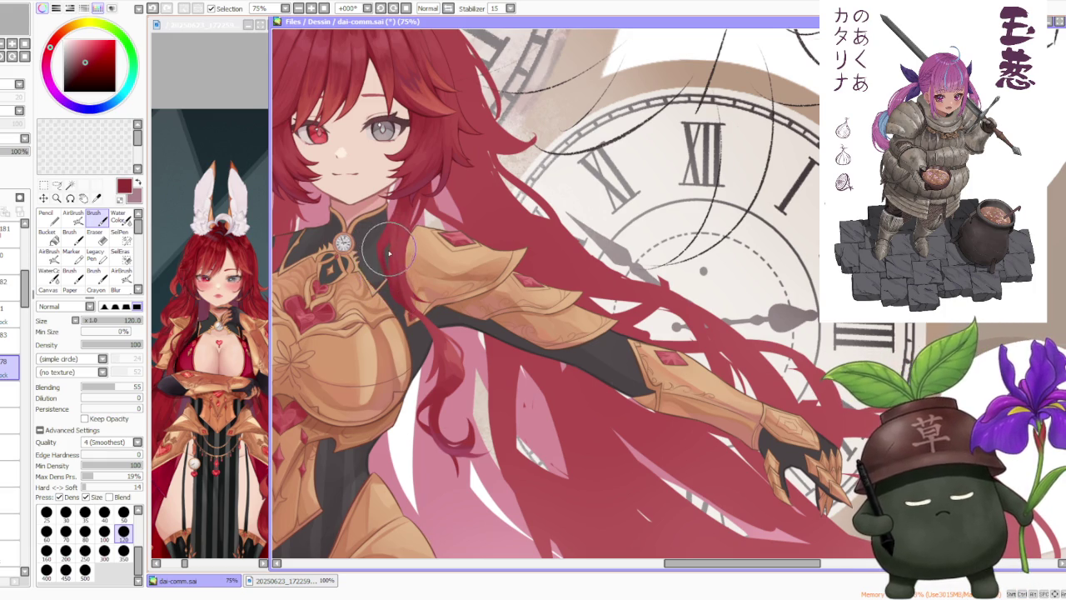
{"action": "left_click", "coordinate": [381, 254], "text": "alt"}
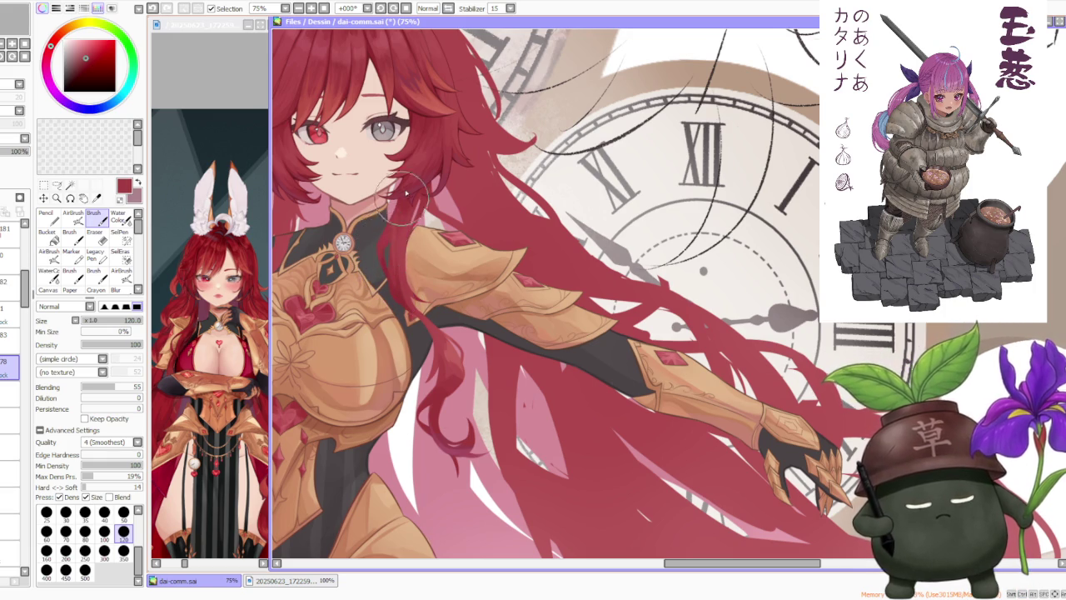
{"action": "scroll", "coordinate": [408, 225], "scroll_direction": "down", "scroll_amount": 2}
Step: Eyedrop pink, then dark red, and switch to the size 80 brush preset
{"action": "scroll", "coordinate": [425, 207], "scroll_direction": "down", "scroll_amount": 1}
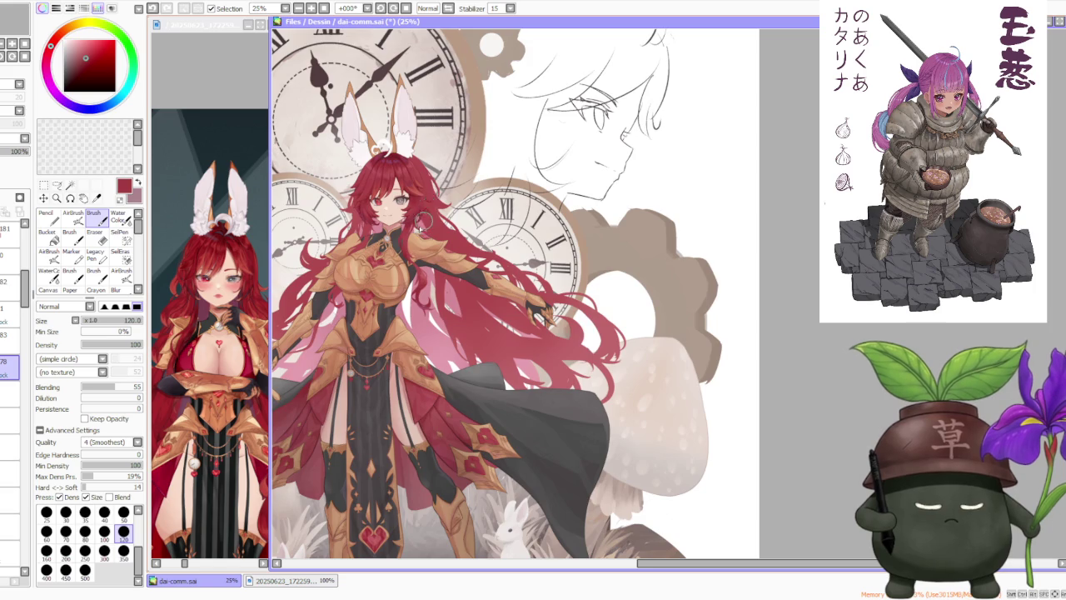
{"action": "scroll", "coordinate": [399, 250], "scroll_direction": "up", "scroll_amount": 2}
{"action": "scroll", "coordinate": [408, 275], "scroll_direction": "up", "scroll_amount": 2}
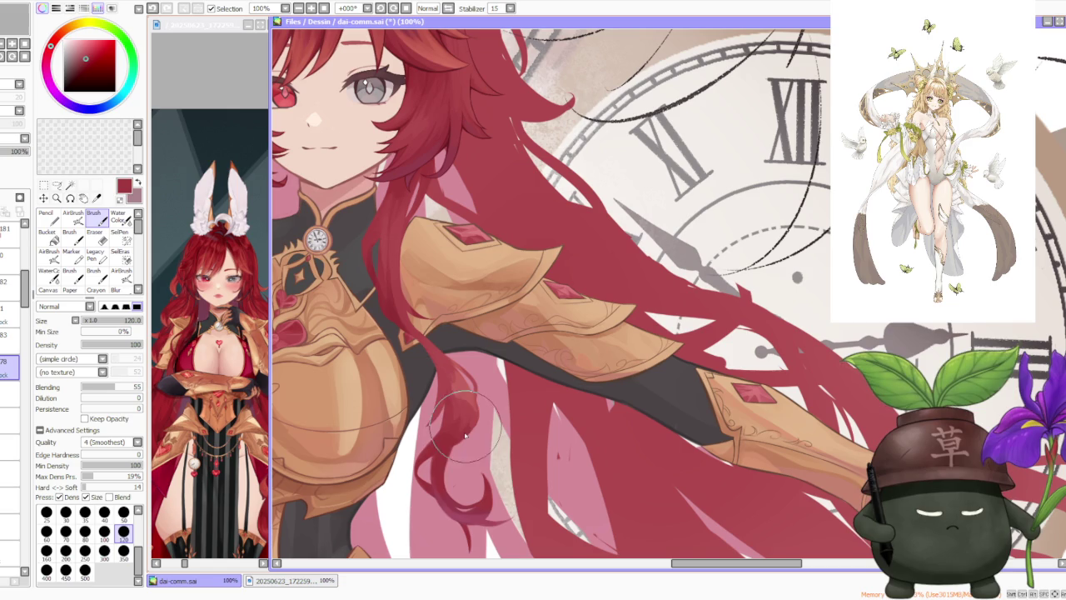
{"action": "left_click", "coordinate": [490, 481], "text": "alt"}
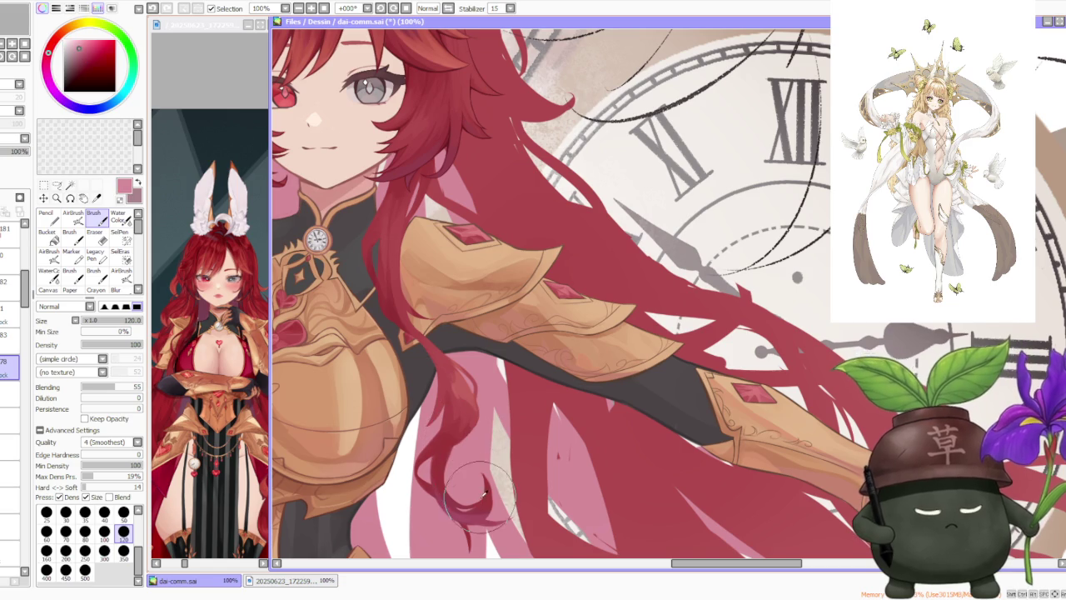
{"action": "left_click", "coordinate": [446, 400], "text": "alt"}
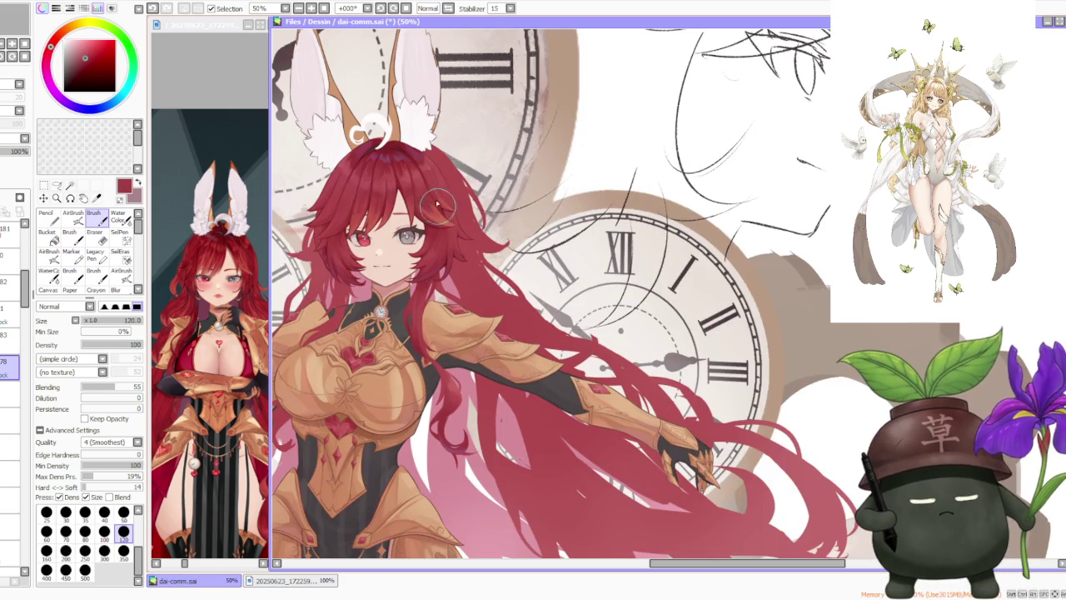
{"action": "scroll", "coordinate": [434, 190], "scroll_direction": "up", "scroll_amount": 3}
{"action": "scroll", "coordinate": [331, 186], "scroll_direction": "down", "scroll_amount": 2}
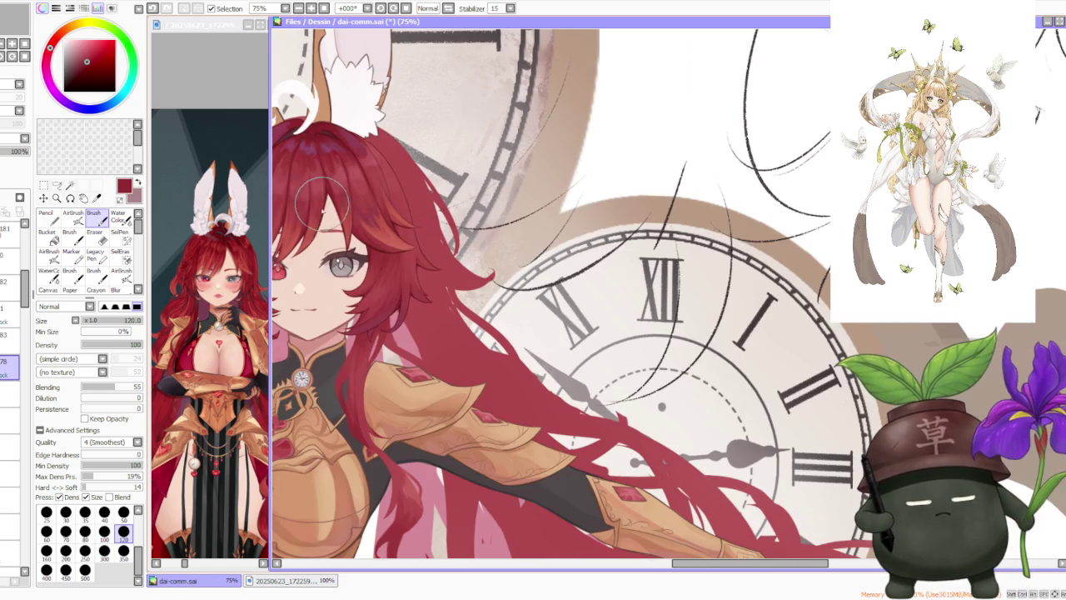
{"action": "left_click", "coordinate": [85, 531]}
{"action": "scroll", "coordinate": [433, 333], "scroll_direction": "down", "scroll_amount": 1}
Step: Zoom to 150% on the curled lock and sample dark and brighter reds from the hair
{"action": "scroll", "coordinate": [436, 336], "scroll_direction": "down", "scroll_amount": 1}
{"action": "scroll", "coordinate": [466, 367], "scroll_direction": "up", "scroll_amount": 2}
{"action": "scroll", "coordinate": [442, 408], "scroll_direction": "up", "scroll_amount": 1}
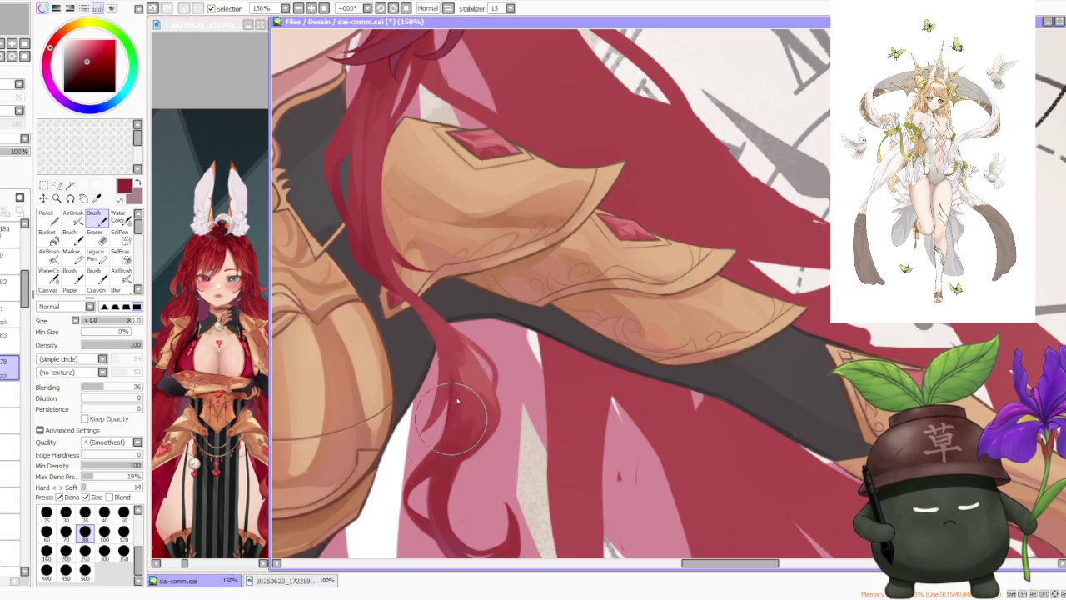
{"action": "scroll", "coordinate": [442, 475], "scroll_direction": "down", "scroll_amount": 2}
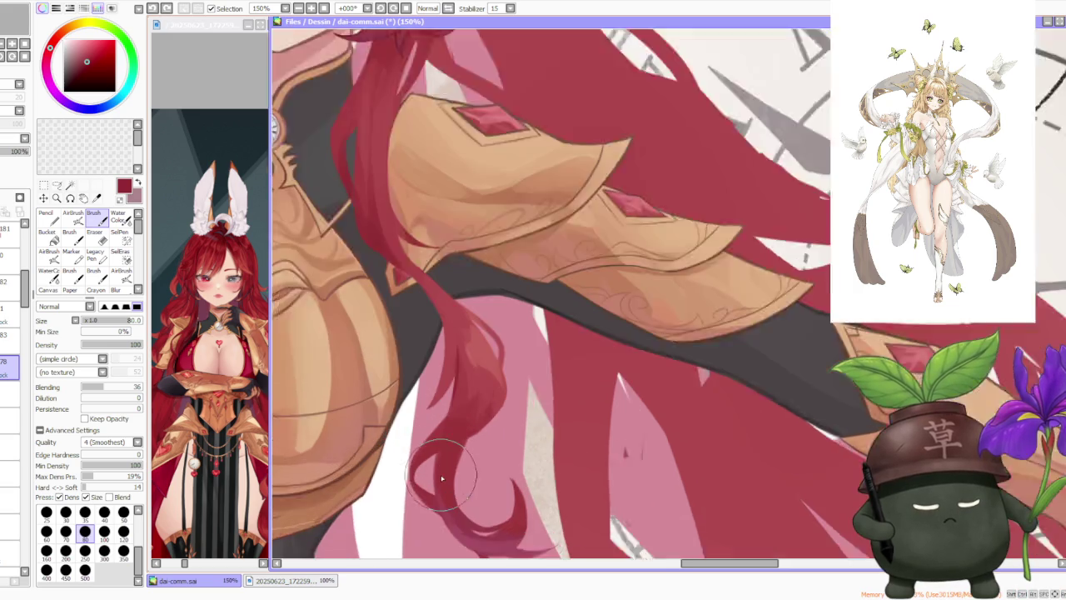
{"action": "scroll", "coordinate": [441, 475], "scroll_direction": "up", "scroll_amount": 1}
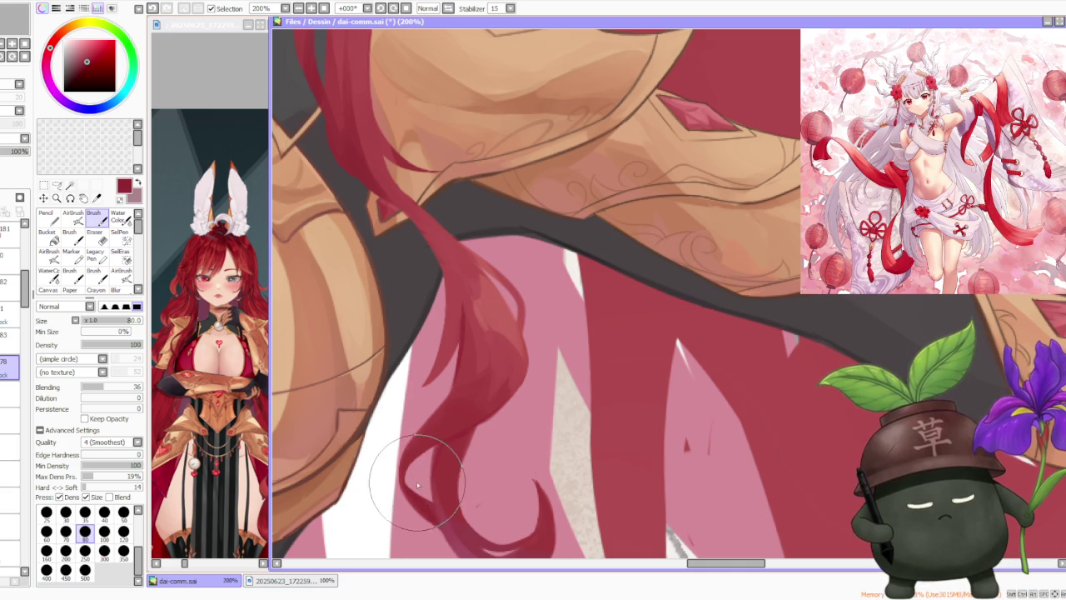
{"action": "scroll", "coordinate": [418, 485], "scroll_direction": "down", "scroll_amount": 2}
{"action": "scroll", "coordinate": [464, 397], "scroll_direction": "down", "scroll_amount": 2}
{"action": "scroll", "coordinate": [464, 397], "scroll_direction": "up", "scroll_amount": 1}
{"action": "scroll", "coordinate": [458, 391], "scroll_direction": "down", "scroll_amount": 1}
{"action": "scroll", "coordinate": [454, 387], "scroll_direction": "down", "scroll_amount": 1}
{"action": "scroll", "coordinate": [452, 385], "scroll_direction": "up", "scroll_amount": 3}
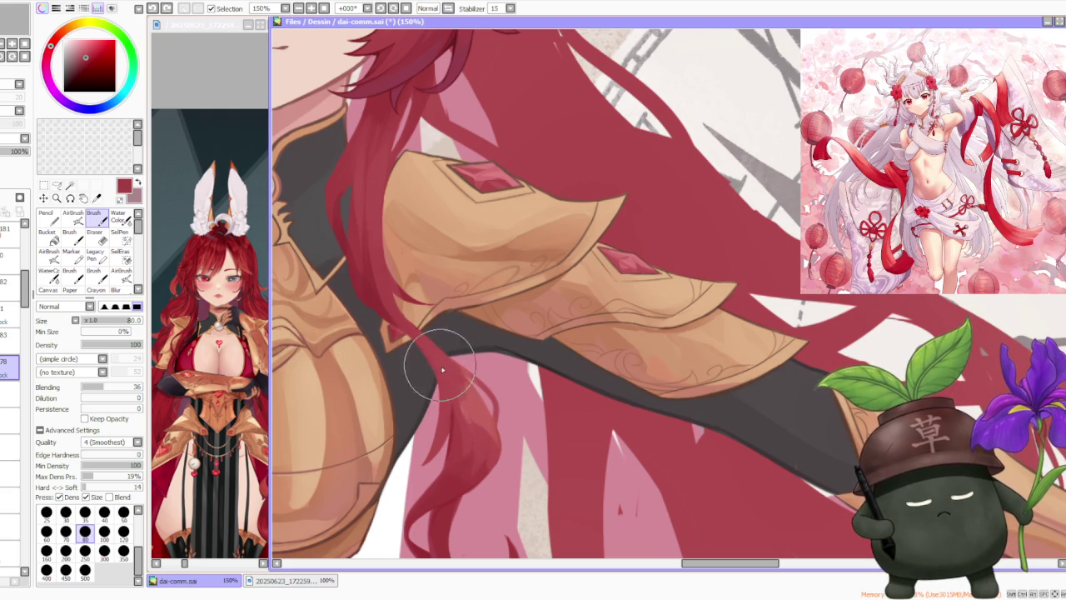
{"action": "key", "text": "ctrl+z"}
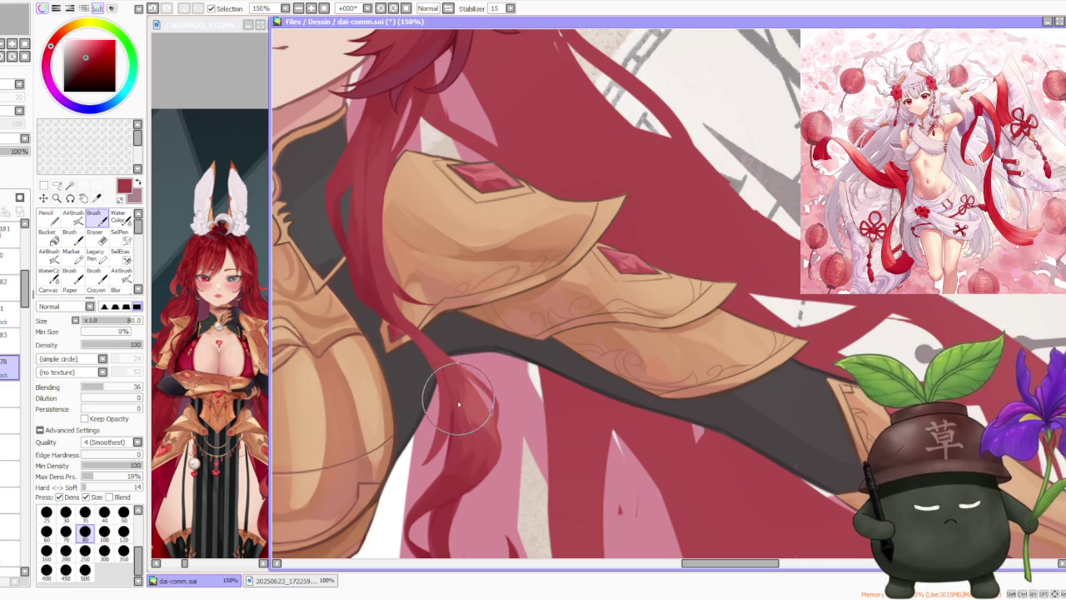
{"action": "left_click", "coordinate": [472, 454], "text": "alt"}
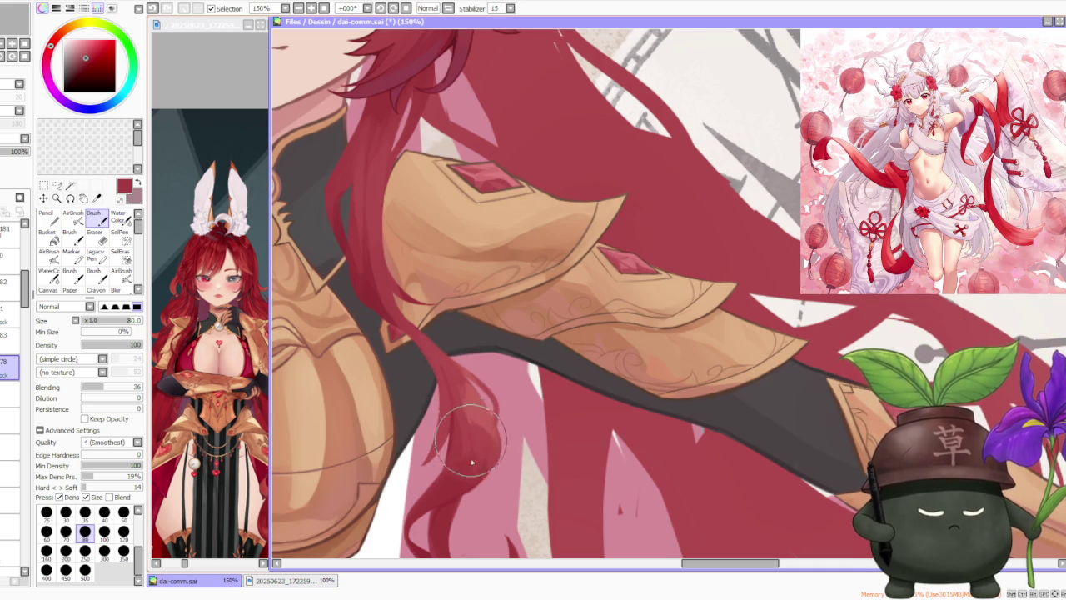
{"action": "left_click", "coordinate": [479, 448], "text": "alt"}
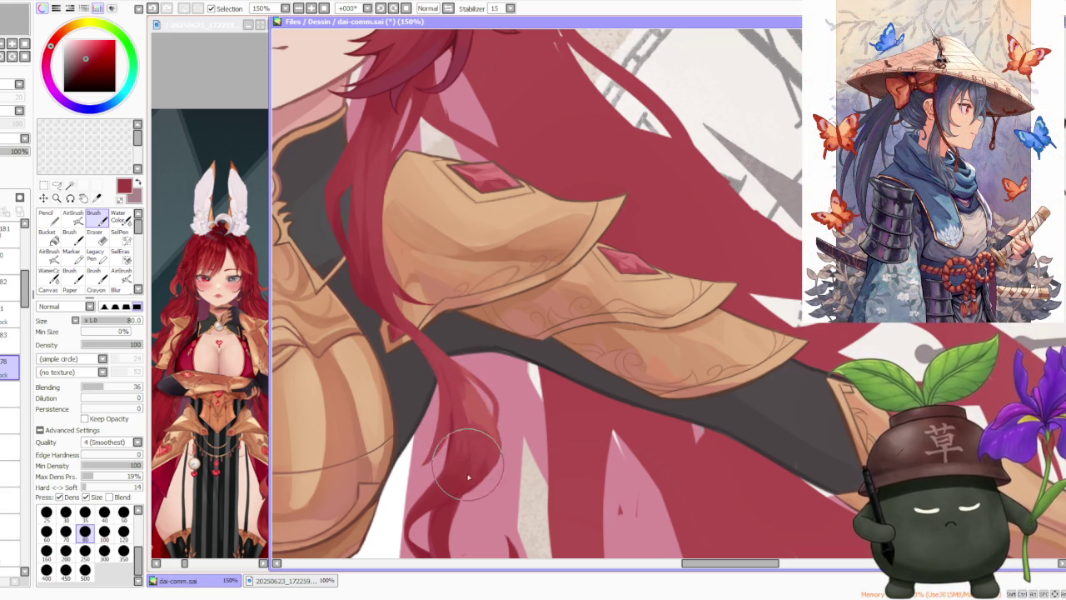
Step: Paint short strokes on the curled hair lock, undoing the unwanted ones
{"action": "key", "text": "ctrl+z"}
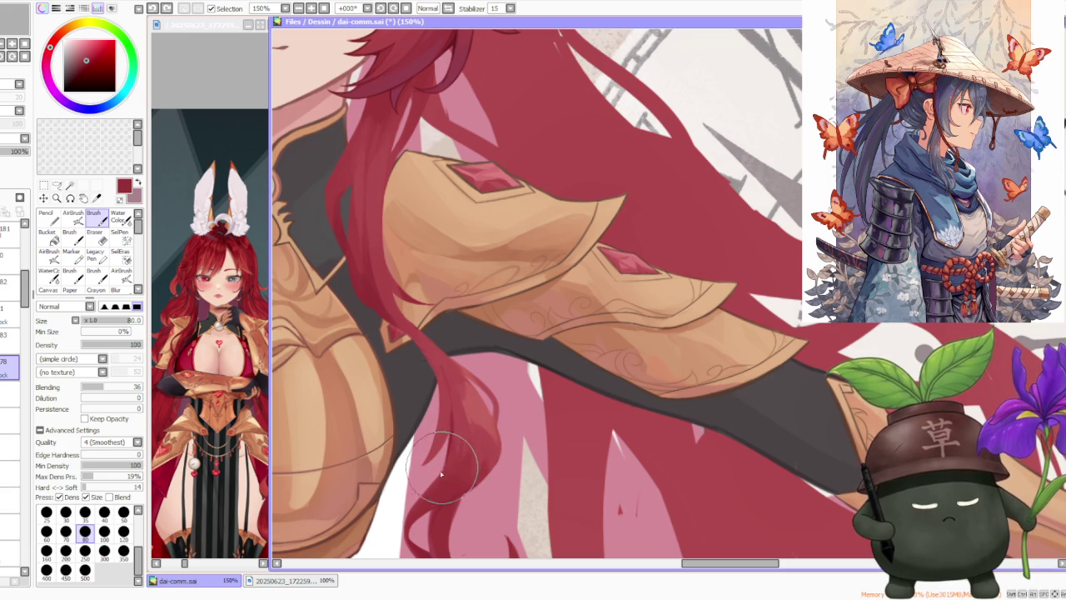
{"action": "left_click_drag", "start_coordinate": [453, 430], "coordinate": [448, 450]}
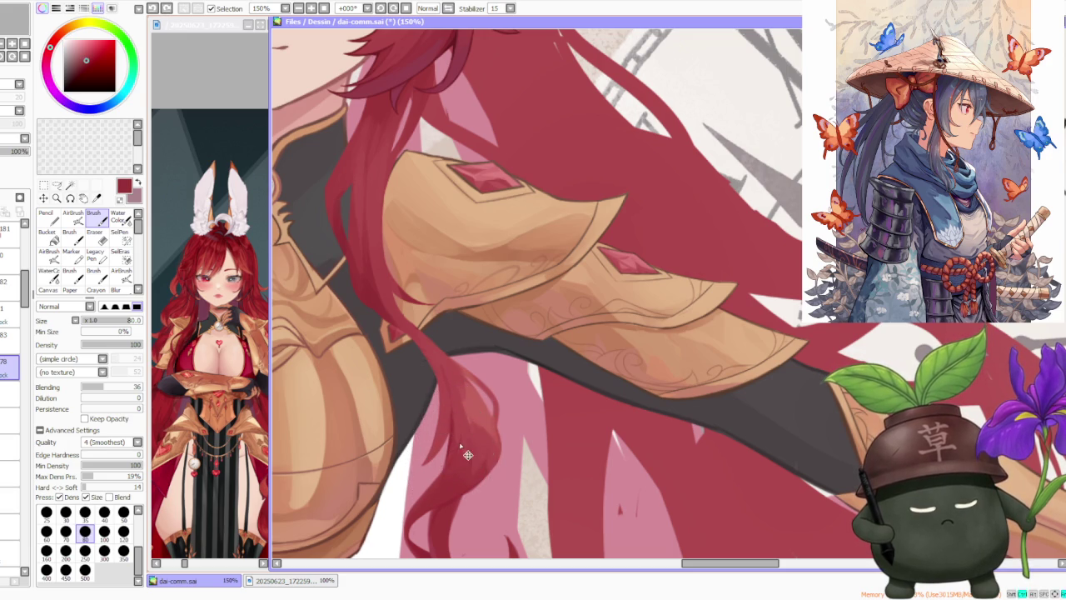
{"action": "key", "text": "ctrl+z"}
{"action": "left_click_drag", "start_coordinate": [441, 449], "coordinate": [435, 490]}
{"action": "key", "text": "ctrl+z"}
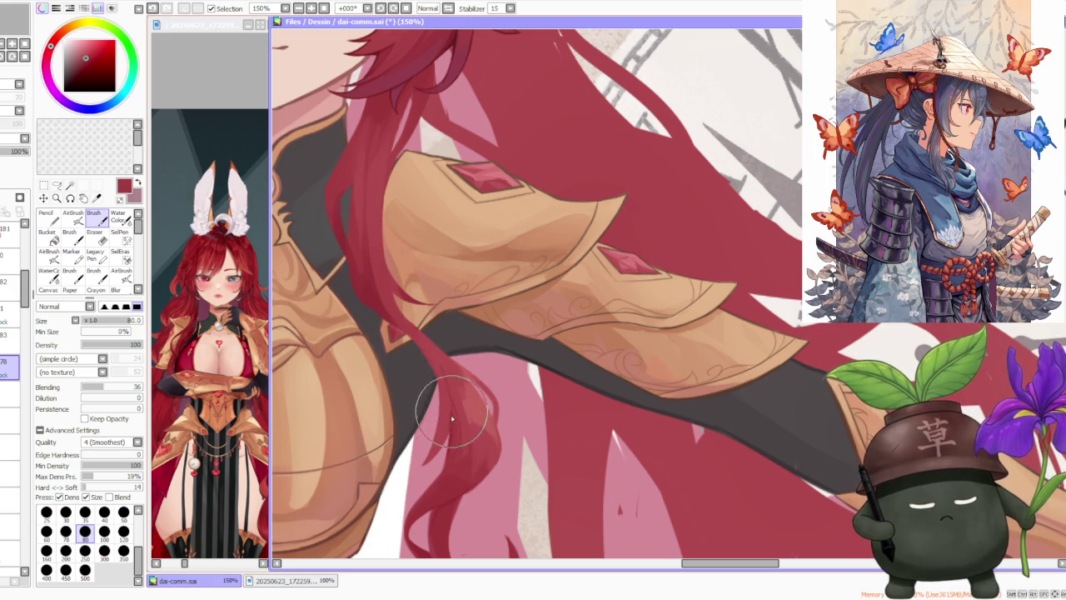
{"action": "scroll", "coordinate": [496, 345], "scroll_direction": "down", "scroll_amount": 2}
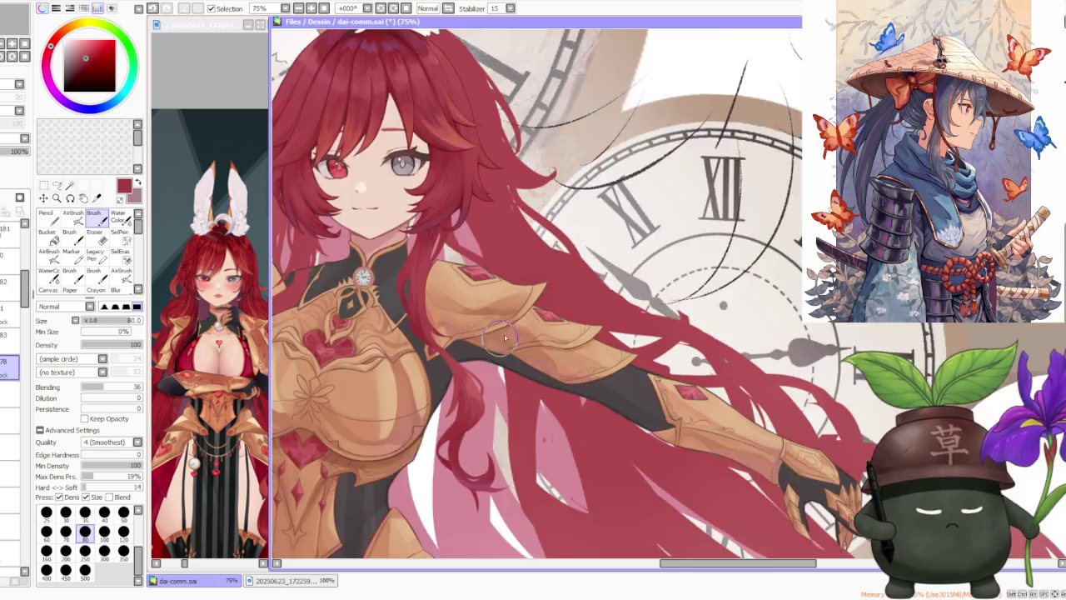
Step: Mirror the canvas view to check the long red hair strands
{"action": "scroll", "coordinate": [496, 345], "scroll_direction": "down", "scroll_amount": 1}
{"action": "scroll", "coordinate": [501, 337], "scroll_direction": "up", "scroll_amount": 2}
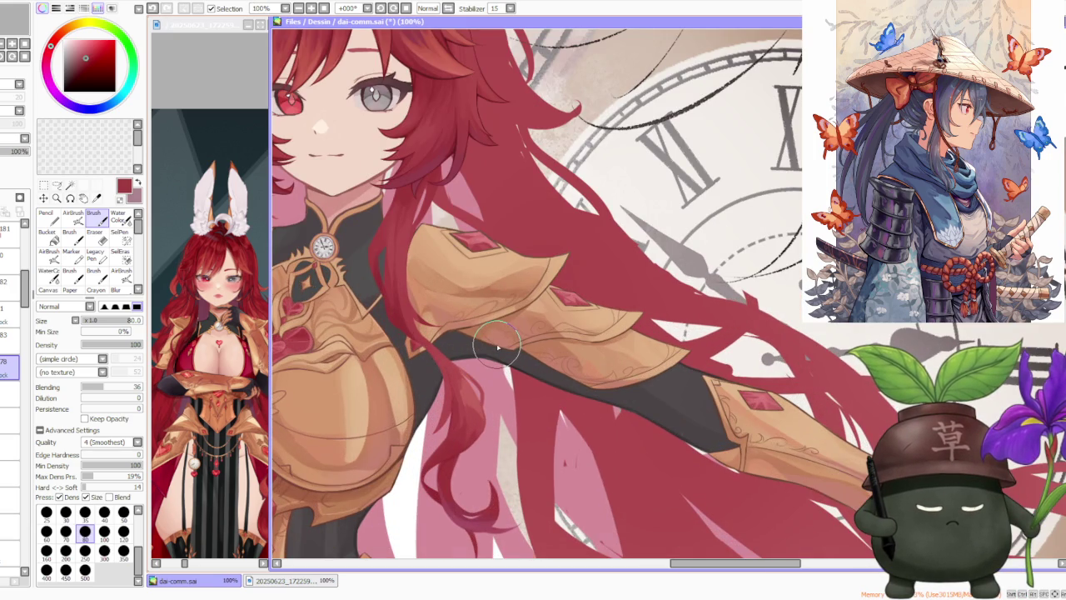
{"action": "scroll", "coordinate": [497, 344], "scroll_direction": "down", "scroll_amount": 3}
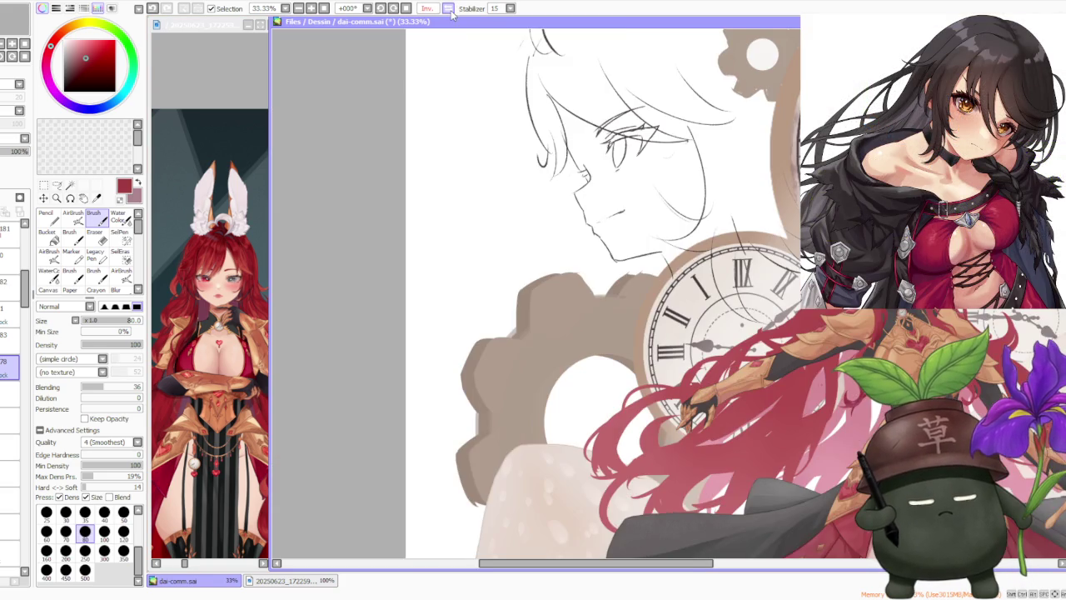
{"action": "left_click", "coordinate": [437, 8]}
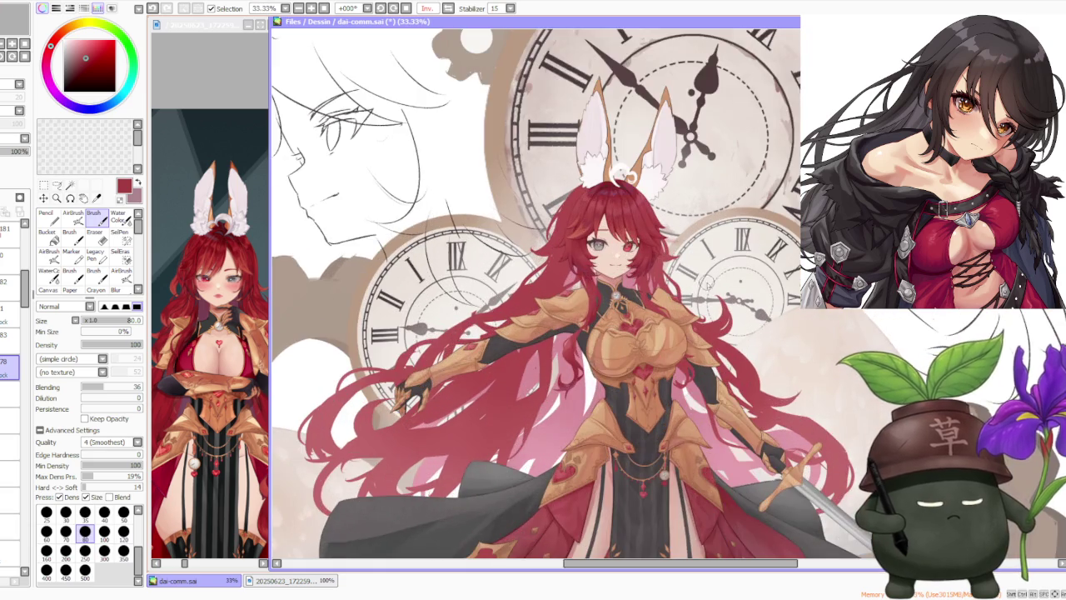
{"action": "scroll", "coordinate": [707, 281], "scroll_direction": "up", "scroll_amount": 1}
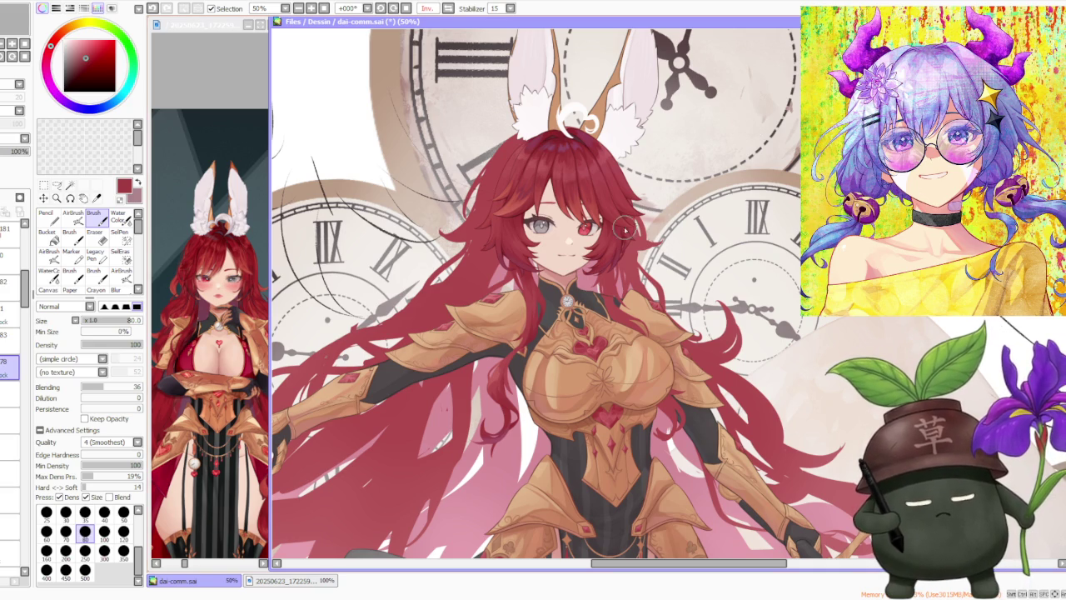
Step: Unflip the canvas and zoom in on the character's torso
{"action": "key", "text": "h"}
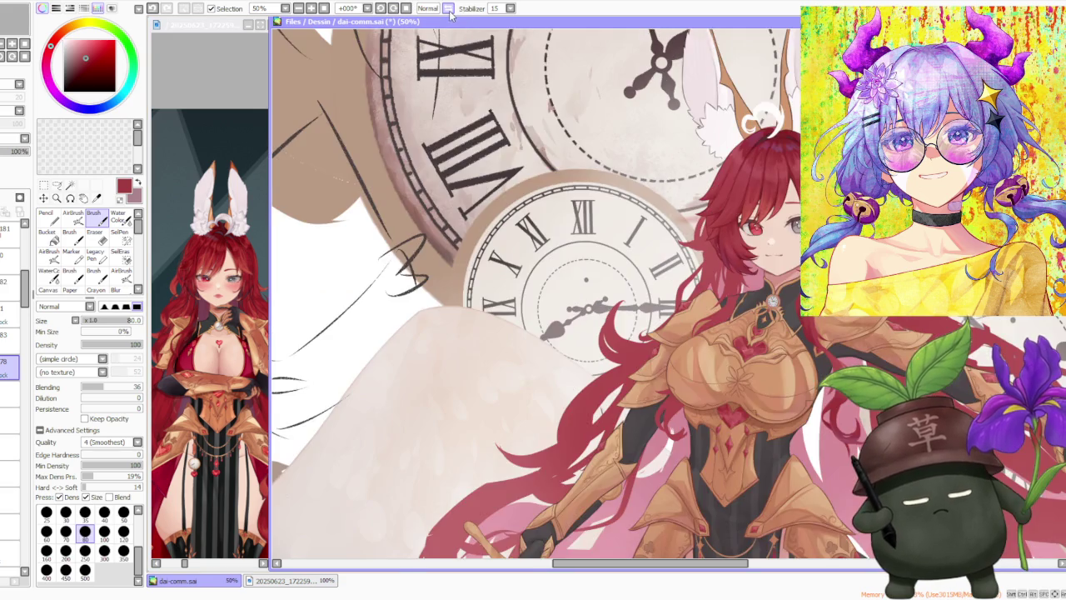
{"action": "key", "text": "minus"}
{"action": "key", "text": "plus"}
{"action": "key", "text": "plus"}
{"action": "key", "text": "minus"}
{"action": "key", "text": "minus"}
{"action": "key", "text": "plus"}
{"action": "scroll", "coordinate": [429, 286], "scroll_direction": "up", "scroll_amount": 1}
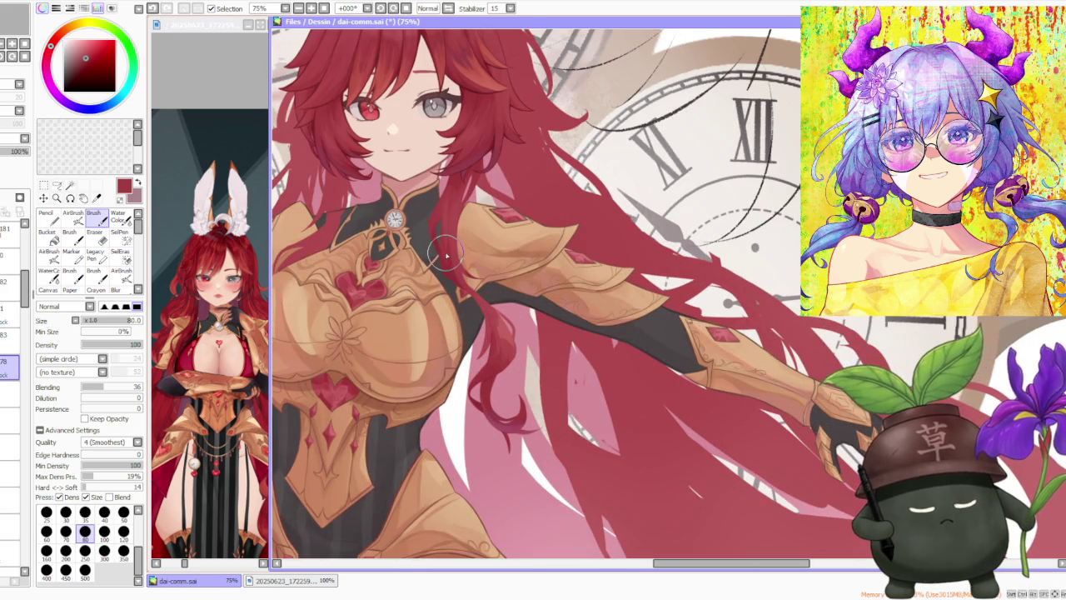
{"action": "scroll", "coordinate": [433, 267], "scroll_direction": "up", "scroll_amount": 1}
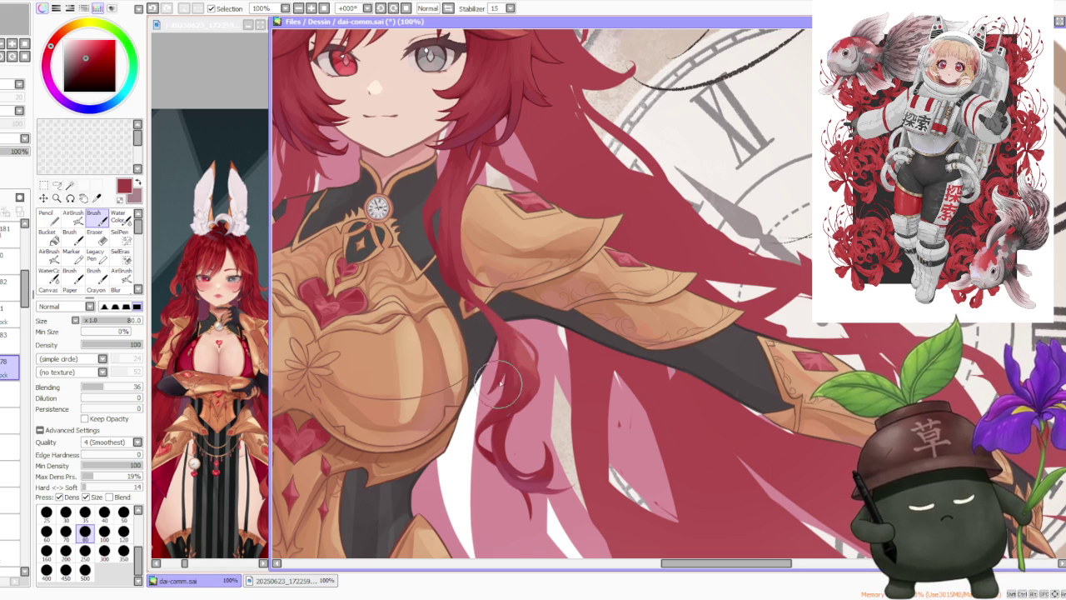
Step: Toggle undo and redo to compare the latest hair stroke before and after
{"action": "key", "text": "ctrl+z"}
{"action": "key", "text": "ctrl+y"}
{"action": "key", "text": "ctrl+z"}
{"action": "key", "text": "ctrl+y"}
{"action": "key", "text": "ctrl+z"}
{"action": "key", "text": "ctrl+y"}
{"action": "key", "text": "ctrl+z"}
{"action": "key", "text": "ctrl+y"}
{"action": "scroll", "coordinate": [507, 339], "scroll_direction": "down", "scroll_amount": 1}
{"action": "scroll", "coordinate": [506, 338], "scroll_direction": "down", "scroll_amount": 1}
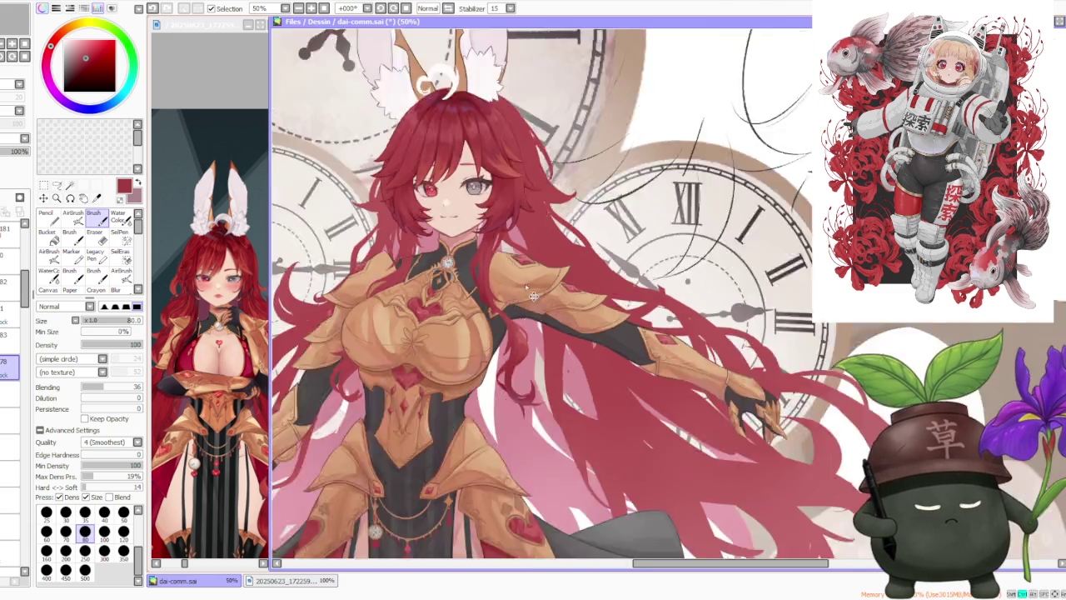
{"action": "scroll", "coordinate": [499, 346], "scroll_direction": "up", "scroll_amount": 1}
{"action": "scroll", "coordinate": [491, 353], "scroll_direction": "up", "scroll_amount": 1}
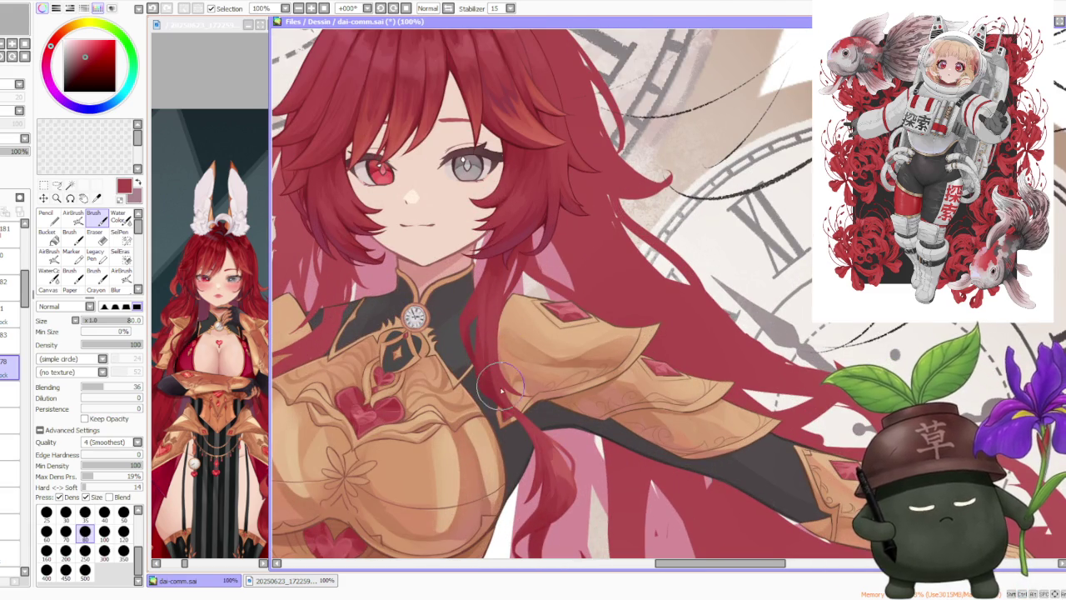
{"action": "key", "text": "ctrl+z"}
{"action": "key", "text": "ctrl+y"}
{"action": "key", "text": "ctrl+z"}
{"action": "key", "text": "ctrl+y"}
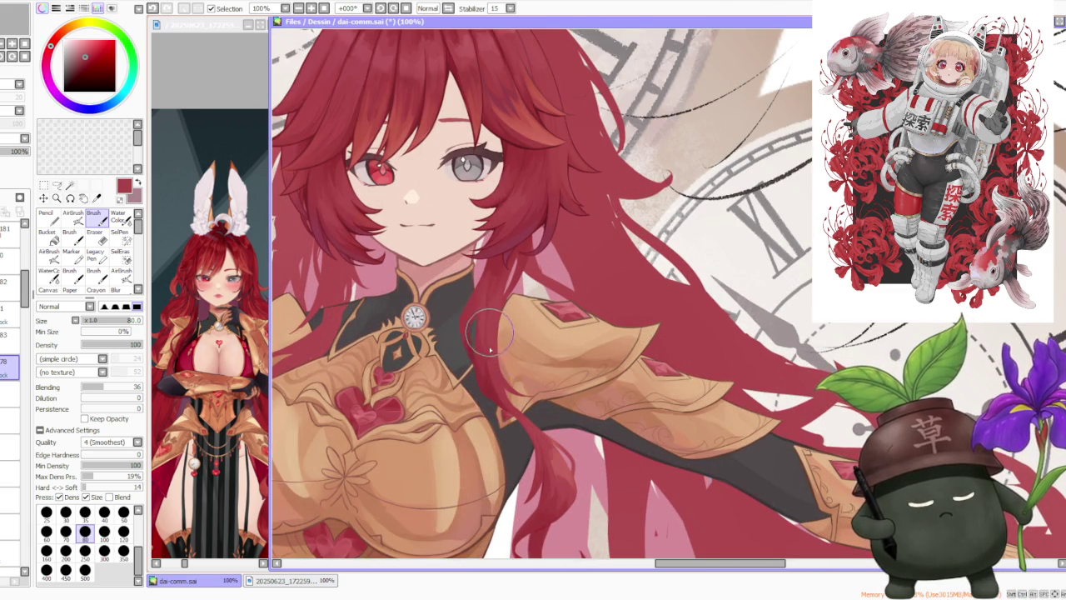
Step: Sample several reds from the hair while comparing strokes with undo and redo
{"action": "left_click", "coordinate": [484, 355], "text": "alt"}
{"action": "key", "text": "ctrl+z"}
{"action": "key", "text": "ctrl+y"}
{"action": "key", "text": "ctrl+z"}
{"action": "left_click", "coordinate": [485, 302], "text": "alt"}
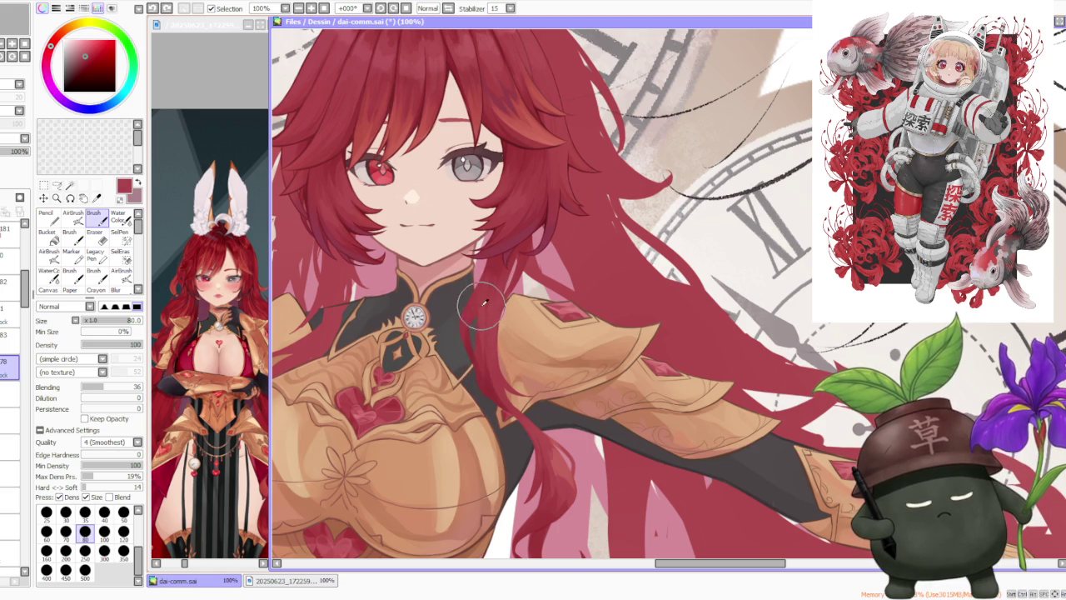
{"action": "key", "text": "ctrl+y"}
{"action": "key", "text": "ctrl+z"}
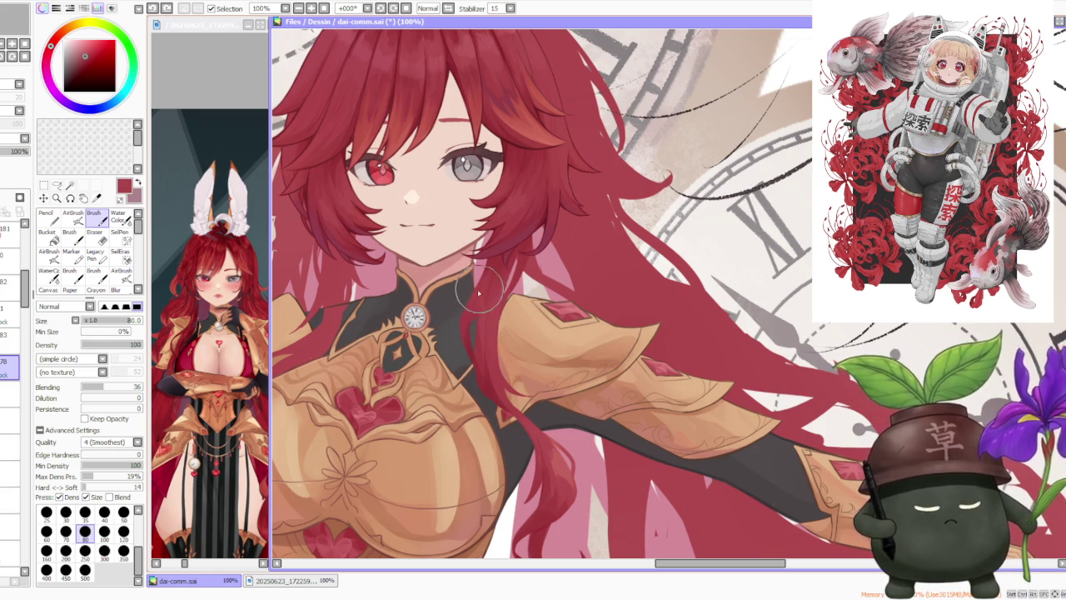
{"action": "key", "text": "ctrl+y"}
{"action": "key", "text": "ctrl+z"}
{"action": "key", "text": "ctrl+y"}
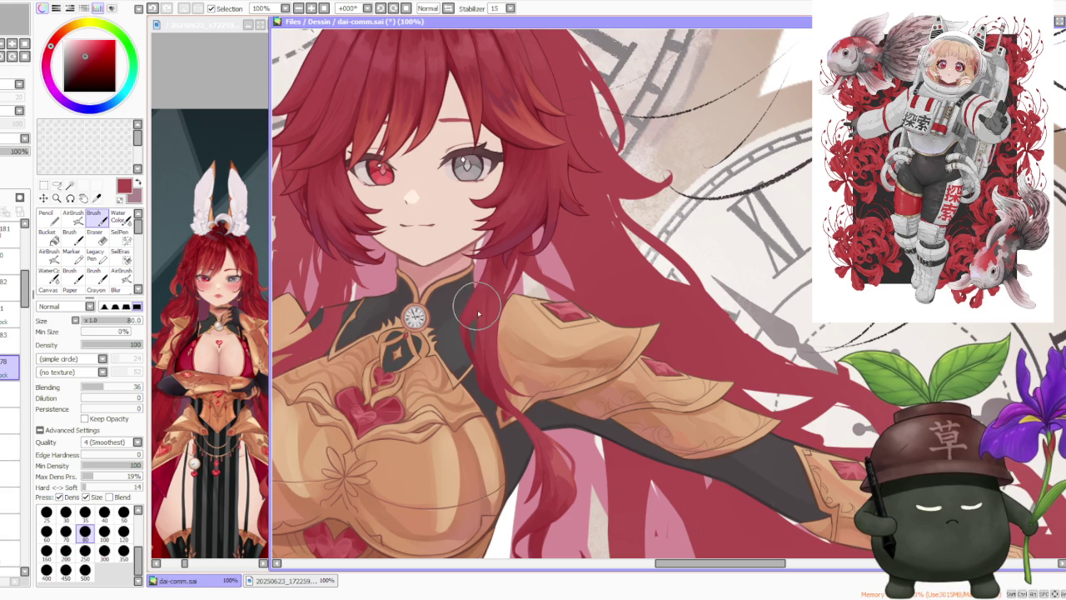
{"action": "key", "text": "ctrl+z"}
{"action": "key", "text": "ctrl+y"}
{"action": "left_click", "coordinate": [485, 254], "text": "alt"}
{"action": "key", "text": "ctrl+z"}
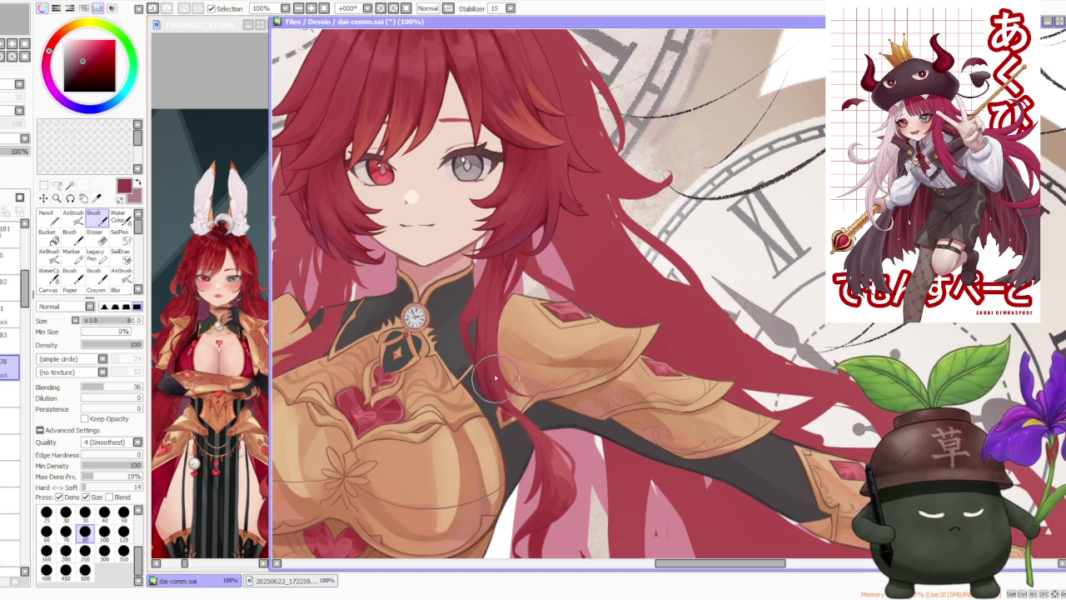
Step: Pick a darker red and repaint the hair strand hanging below the armour
{"action": "scroll", "coordinate": [493, 338], "scroll_direction": "down", "scroll_amount": 3}
{"action": "scroll", "coordinate": [517, 358], "scroll_direction": "up", "scroll_amount": 5}
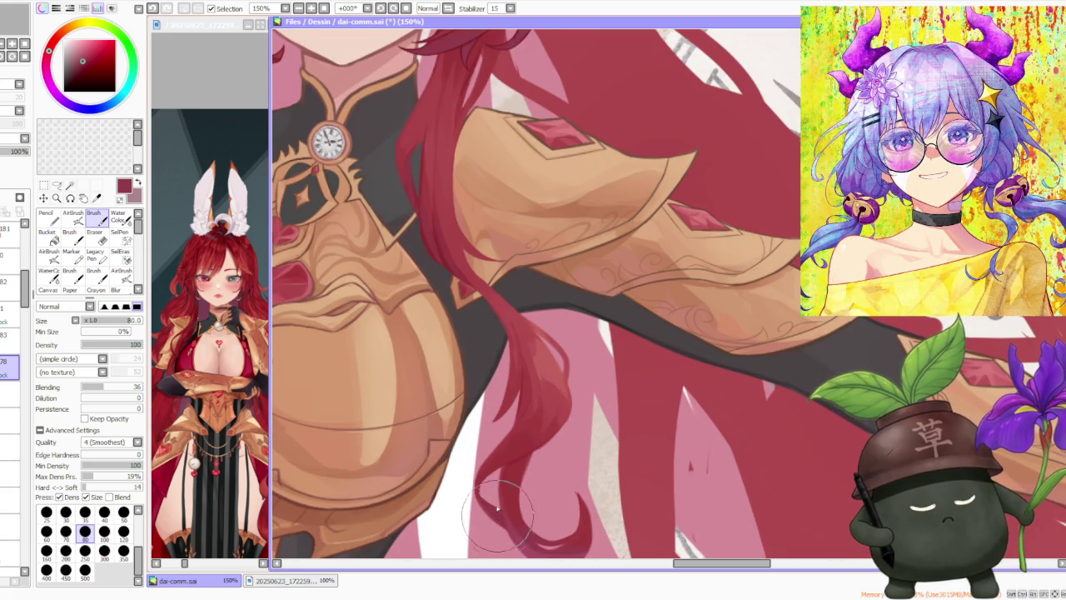
{"action": "scroll", "coordinate": [510, 533], "scroll_direction": "down", "scroll_amount": 3}
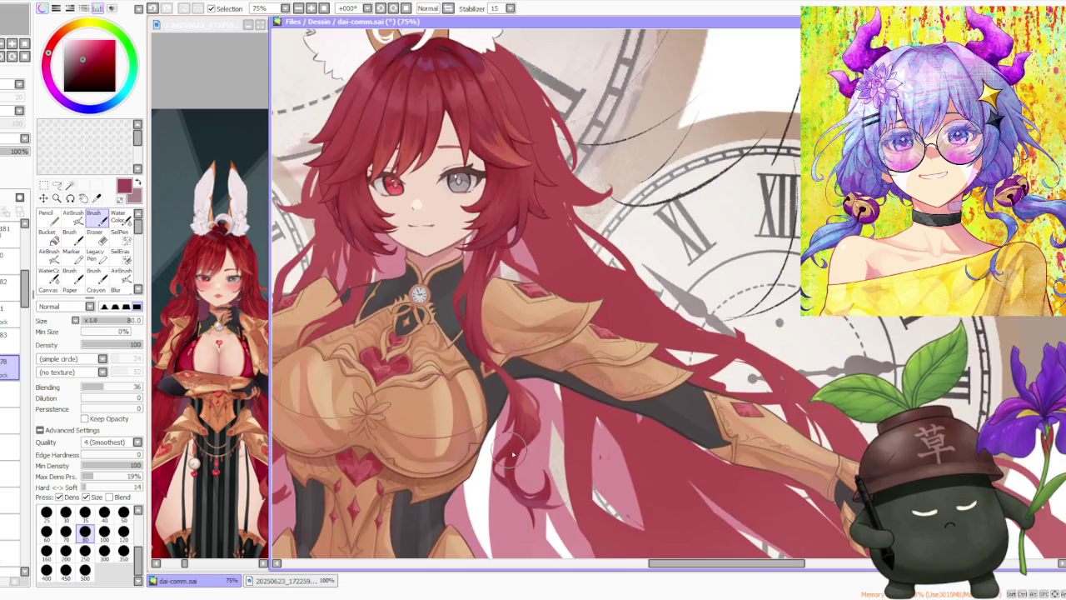
{"action": "scroll", "coordinate": [516, 525], "scroll_direction": "up", "scroll_amount": 1}
{"action": "scroll", "coordinate": [523, 521], "scroll_direction": "up", "scroll_amount": 2}
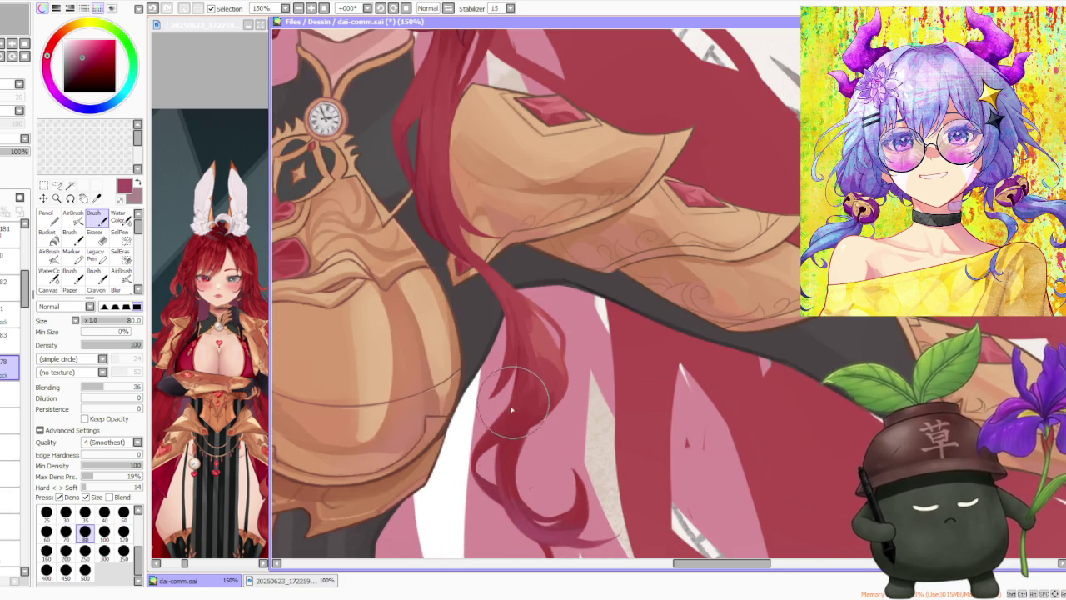
{"action": "left_click", "coordinate": [508, 433], "text": "alt"}
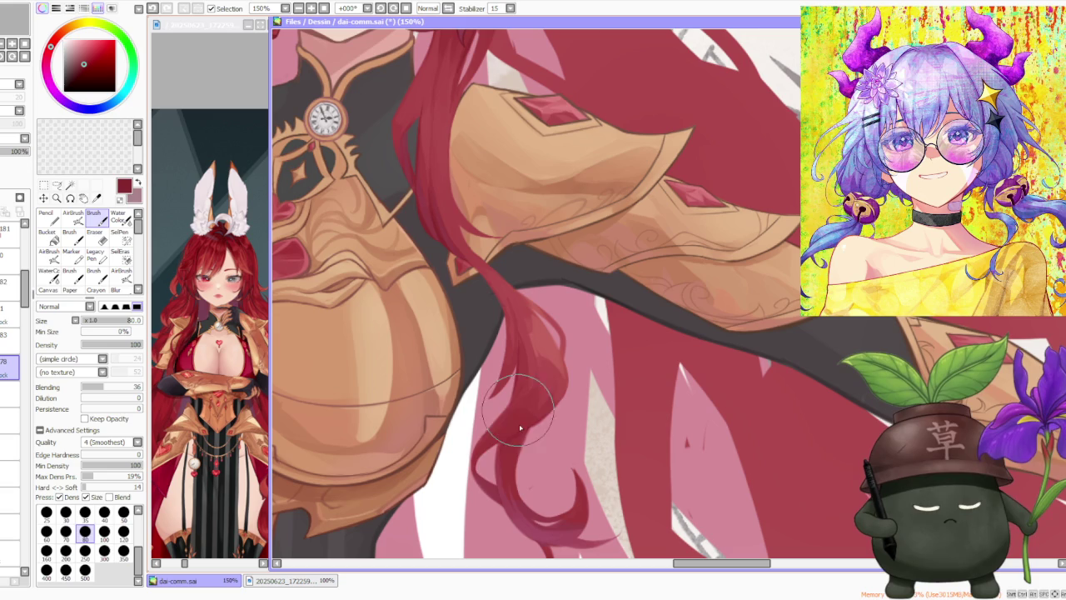
{"action": "left_click_drag", "start_coordinate": [529, 430], "coordinate": [484, 470]}
{"action": "mouse_move", "coordinate": [499, 412]}
{"action": "left_mouse_down"}
{"action": "mouse_move", "coordinate": [487, 466]}
{"action": "mouse_move", "coordinate": [508, 418]}
{"action": "left_mouse_up"}
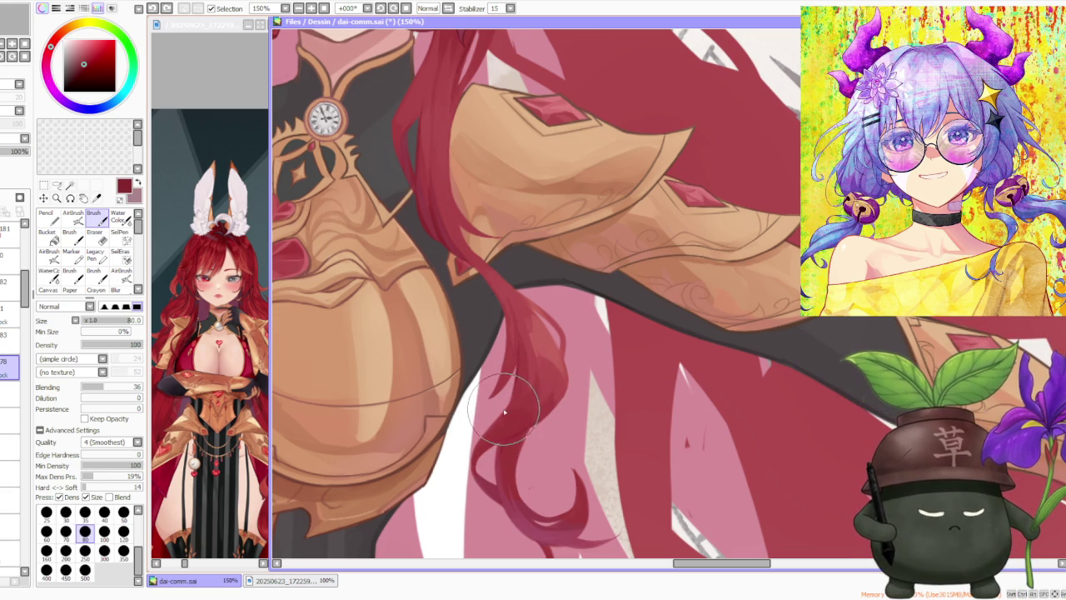
{"action": "key", "text": "ctrl+z"}
Step: Reshape the edges and lower end of the hanging strand into fine wisps
{"action": "left_click_drag", "start_coordinate": [533, 350], "coordinate": [504, 408]}
{"action": "left_click_drag", "start_coordinate": [538, 345], "coordinate": [508, 412]}
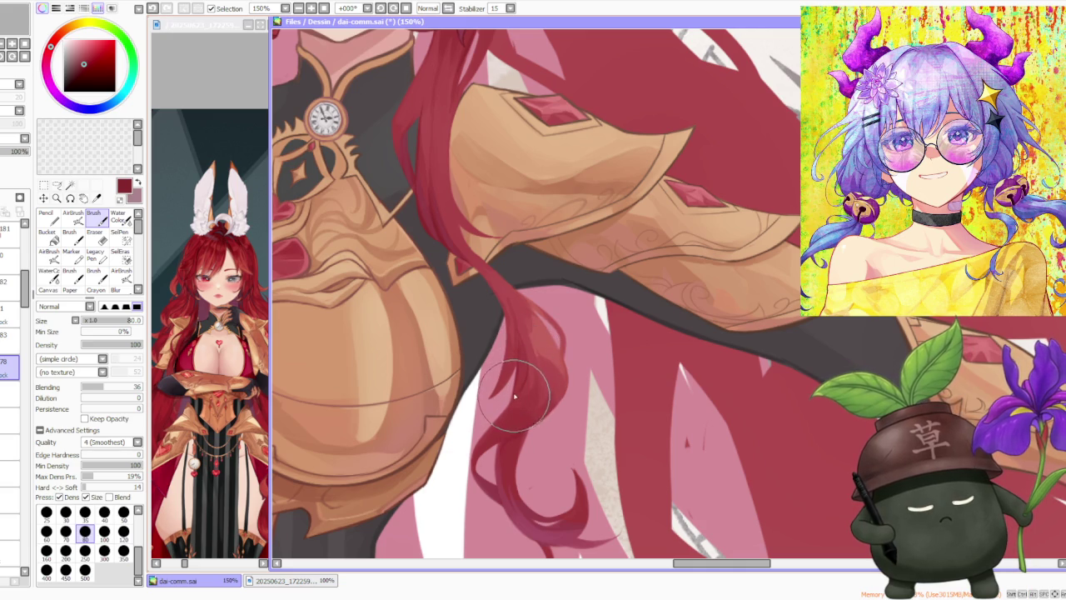
{"action": "left_click_drag", "start_coordinate": [533, 367], "coordinate": [504, 409]}
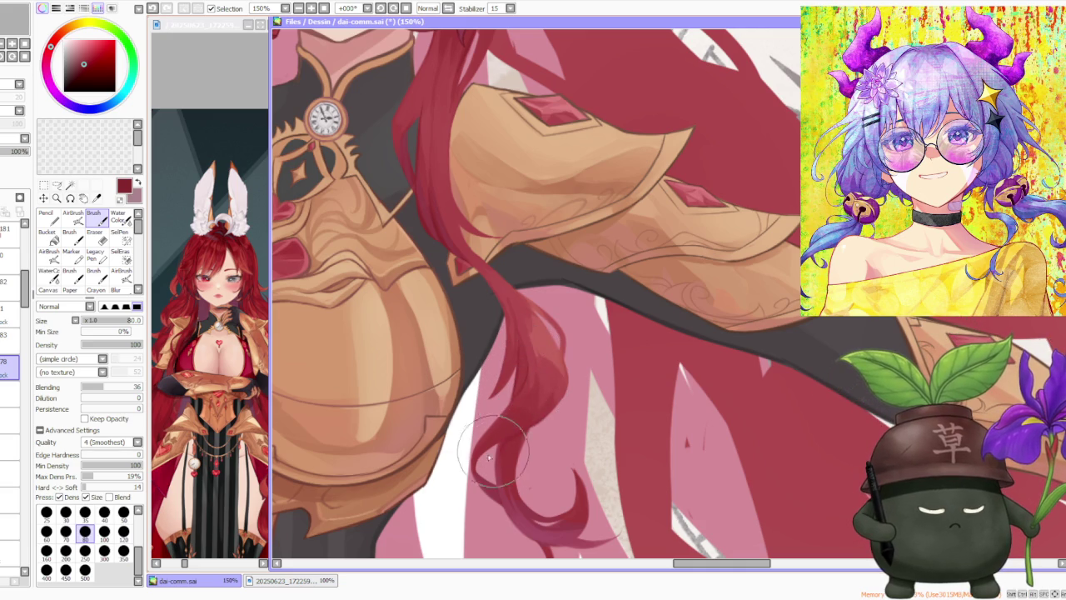
{"action": "key", "text": "ctrl+z"}
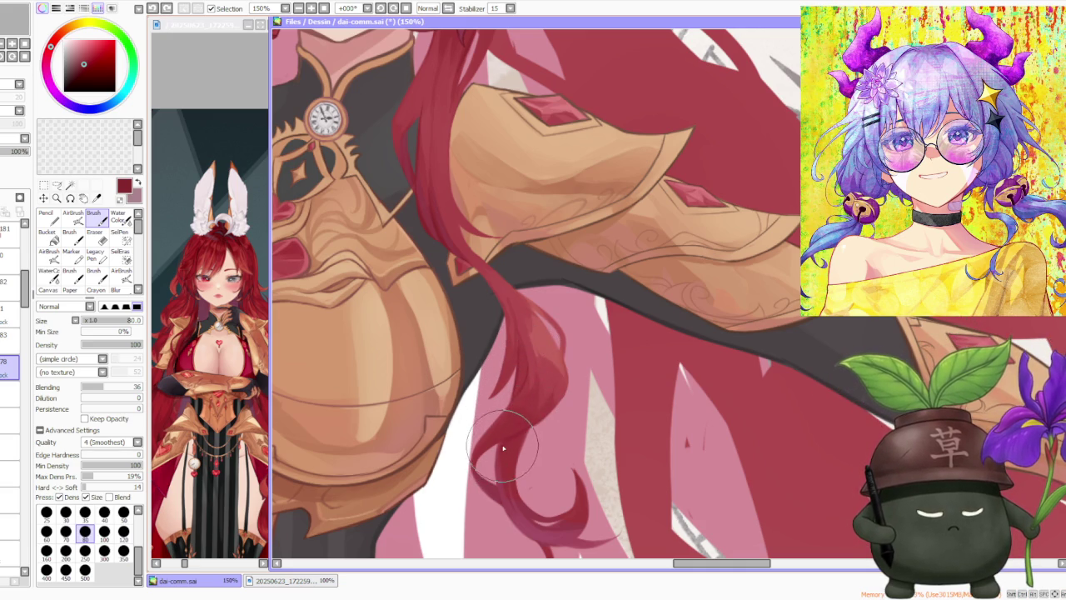
{"action": "left_click_drag", "start_coordinate": [503, 448], "coordinate": [506, 423]}
{"action": "key", "text": "ctrl+z"}
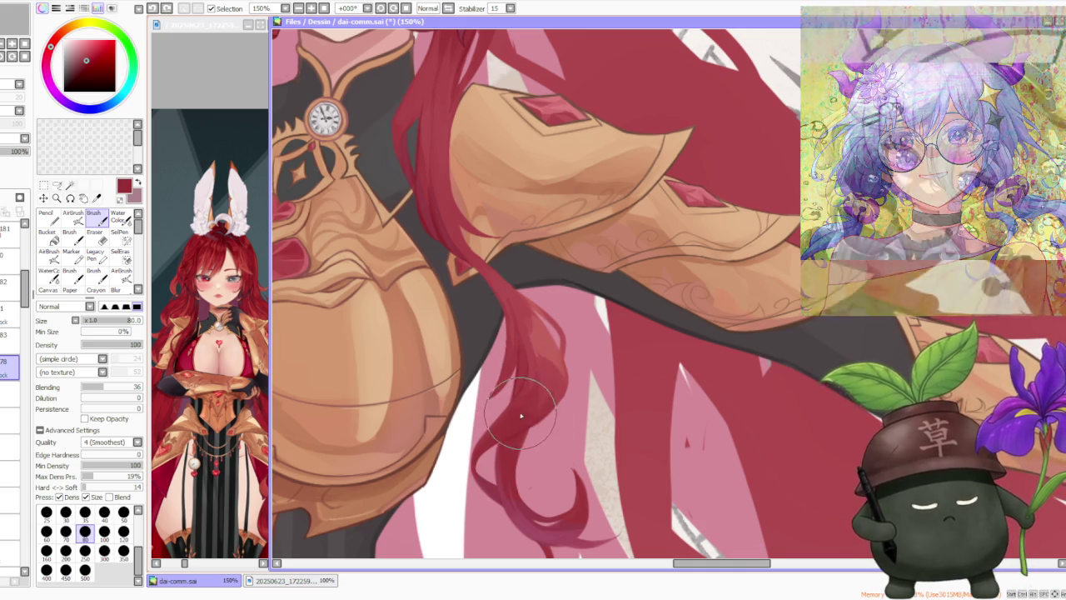
{"action": "scroll", "coordinate": [520, 416], "scroll_direction": "down", "scroll_amount": 3}
{"action": "scroll", "coordinate": [529, 368], "scroll_direction": "down", "scroll_amount": 1}
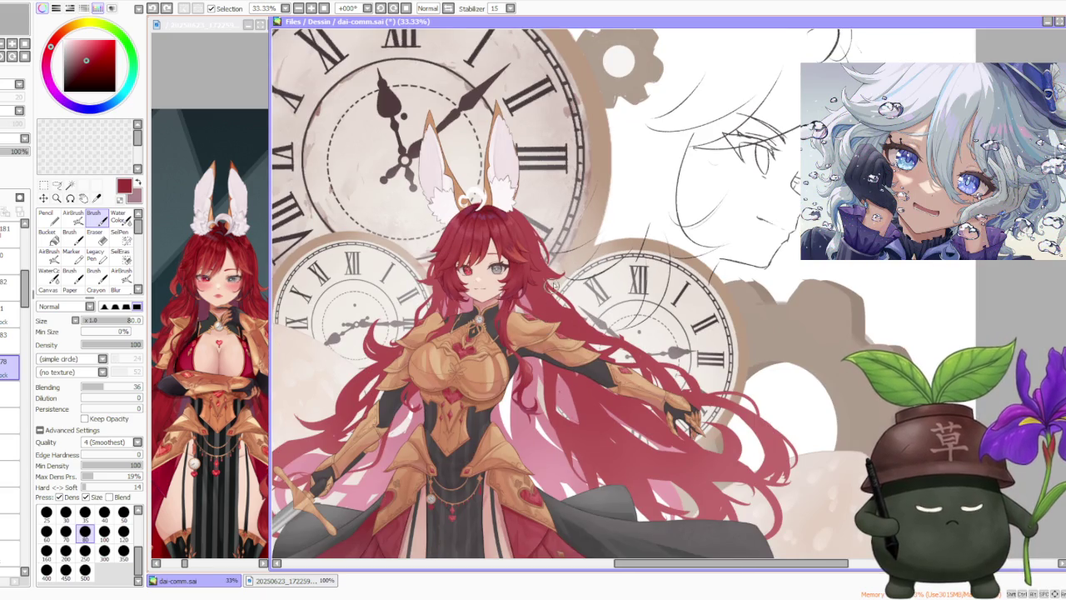
Step: Zoom in on the shoulder armour and undo the last hair stroke
{"action": "scroll", "coordinate": [550, 285], "scroll_direction": "up", "scroll_amount": 3}
{"action": "scroll", "coordinate": [536, 287], "scroll_direction": "up", "scroll_amount": 1}
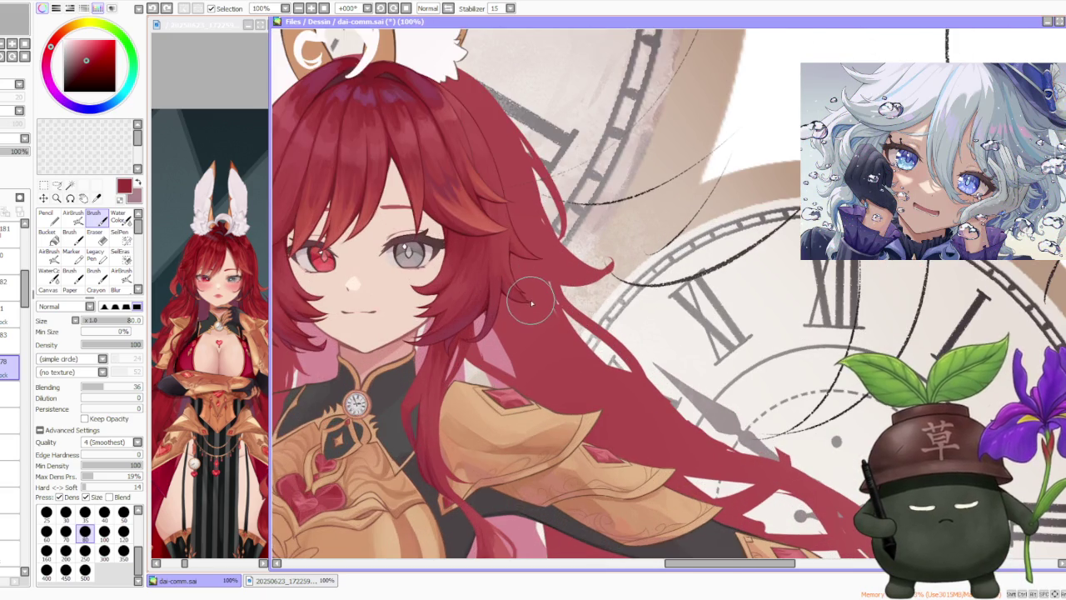
{"action": "scroll", "coordinate": [528, 297], "scroll_direction": "up", "scroll_amount": 1}
{"action": "scroll", "coordinate": [527, 304], "scroll_direction": "down", "scroll_amount": 2}
{"action": "scroll", "coordinate": [526, 416], "scroll_direction": "up", "scroll_amount": 2}
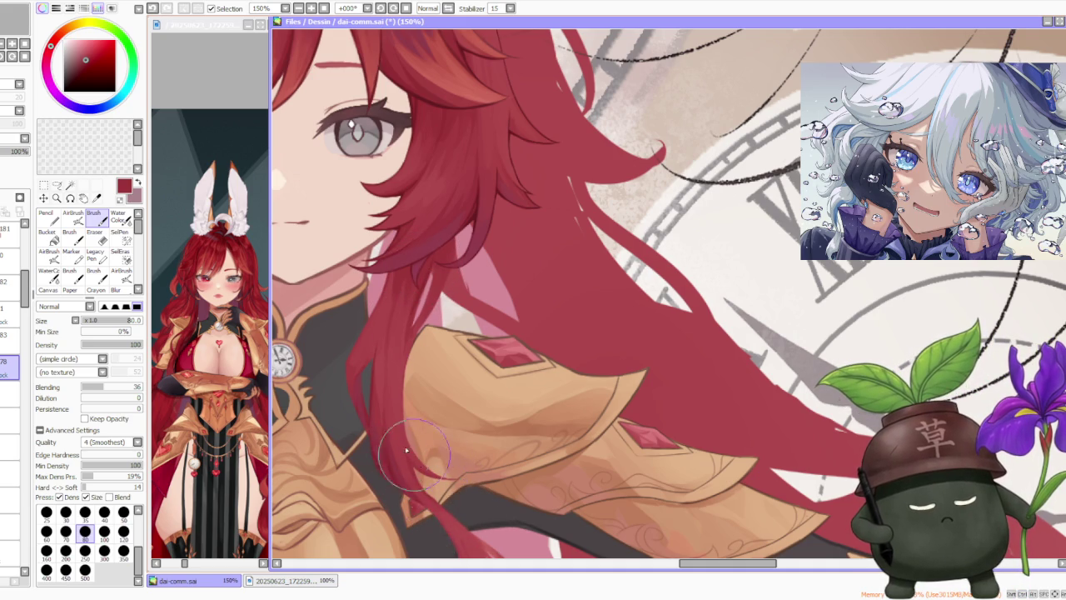
{"action": "scroll", "coordinate": [422, 491], "scroll_direction": "down", "scroll_amount": 4}
{"action": "scroll", "coordinate": [451, 507], "scroll_direction": "up", "scroll_amount": 1}
{"action": "scroll", "coordinate": [451, 507], "scroll_direction": "up", "scroll_amount": 3}
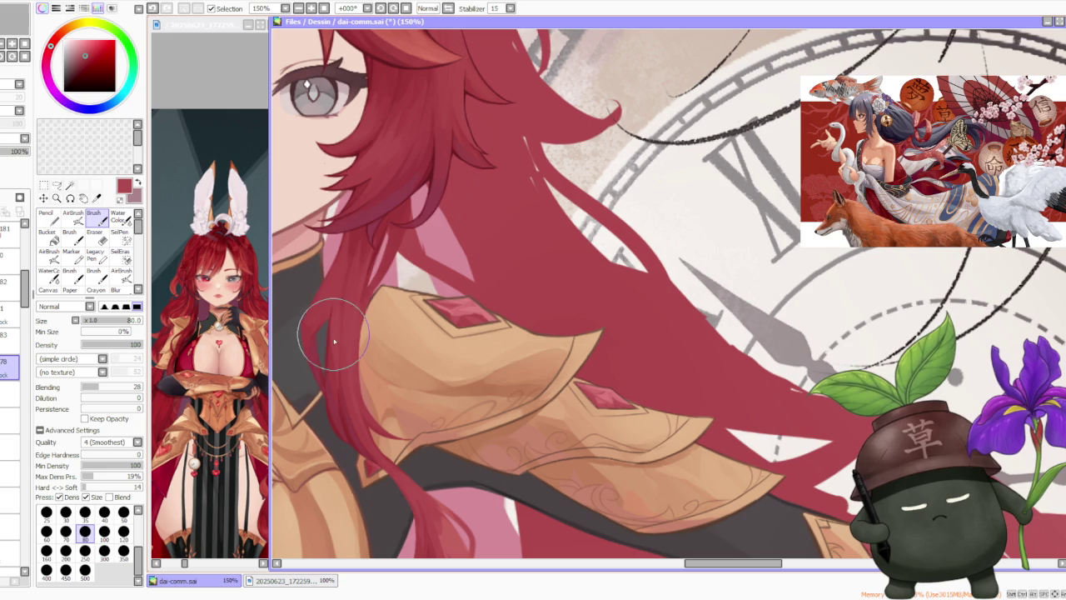
{"action": "key", "text": "ctrl+z"}
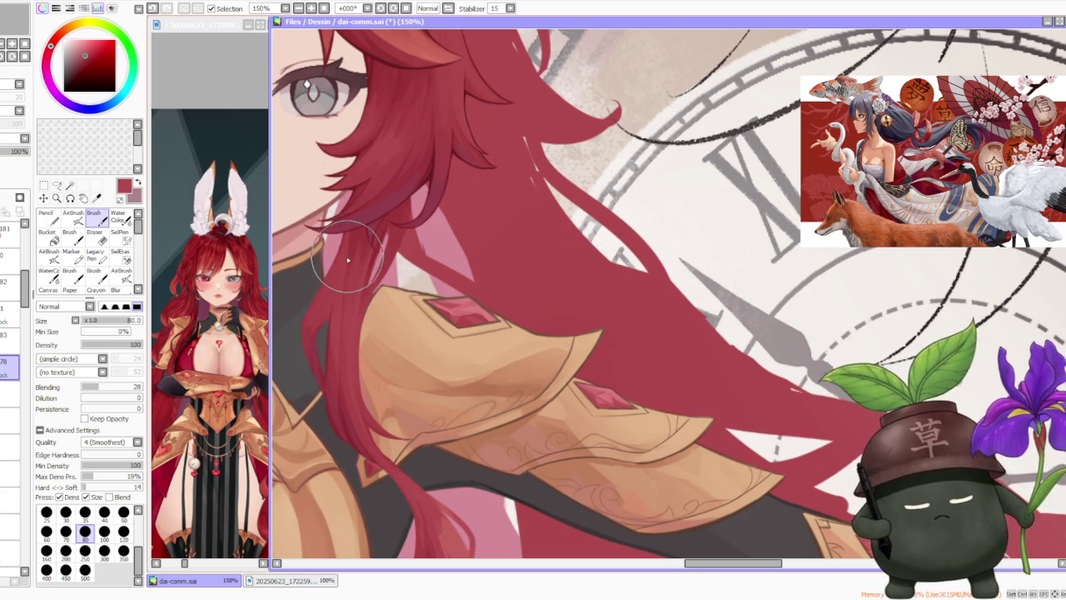
Step: Add soft strokes along the hair over the arm, then zoom out and mirror to check
{"action": "scroll", "coordinate": [435, 285], "scroll_direction": "down", "scroll_amount": 5}
{"action": "scroll", "coordinate": [385, 289], "scroll_direction": "up", "scroll_amount": 2}
{"action": "scroll", "coordinate": [400, 333], "scroll_direction": "up", "scroll_amount": 1}
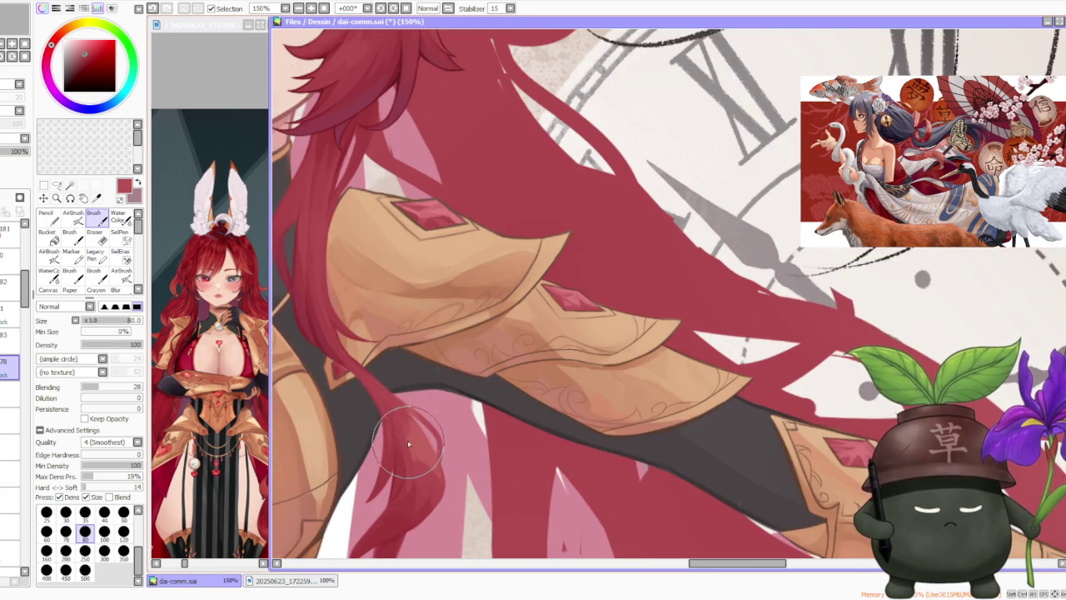
{"action": "left_click_drag", "start_coordinate": [371, 391], "coordinate": [398, 418]}
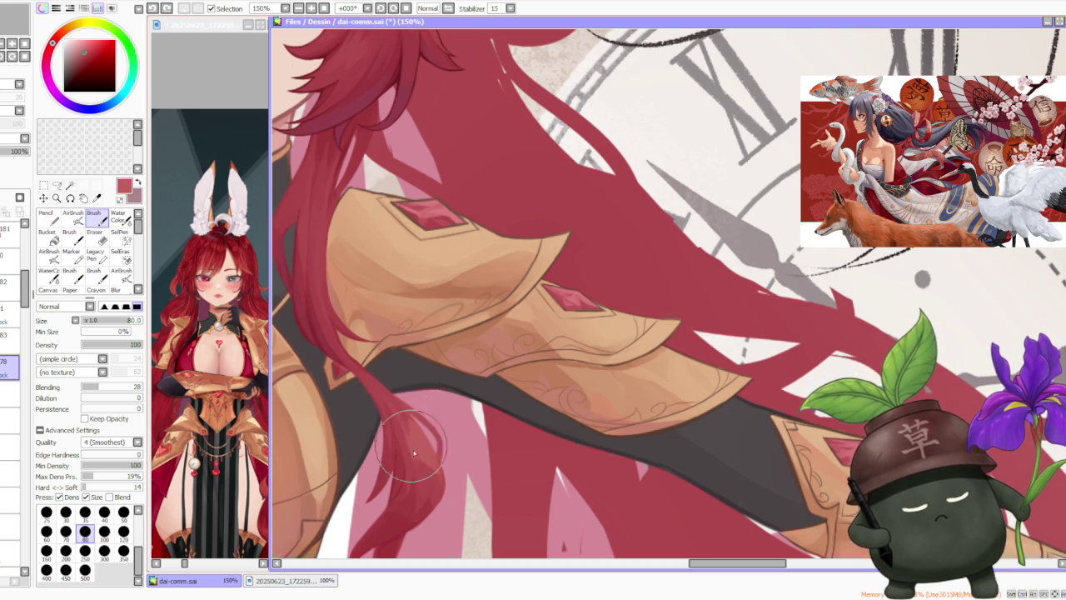
{"action": "left_click_drag", "start_coordinate": [408, 433], "coordinate": [397, 418]}
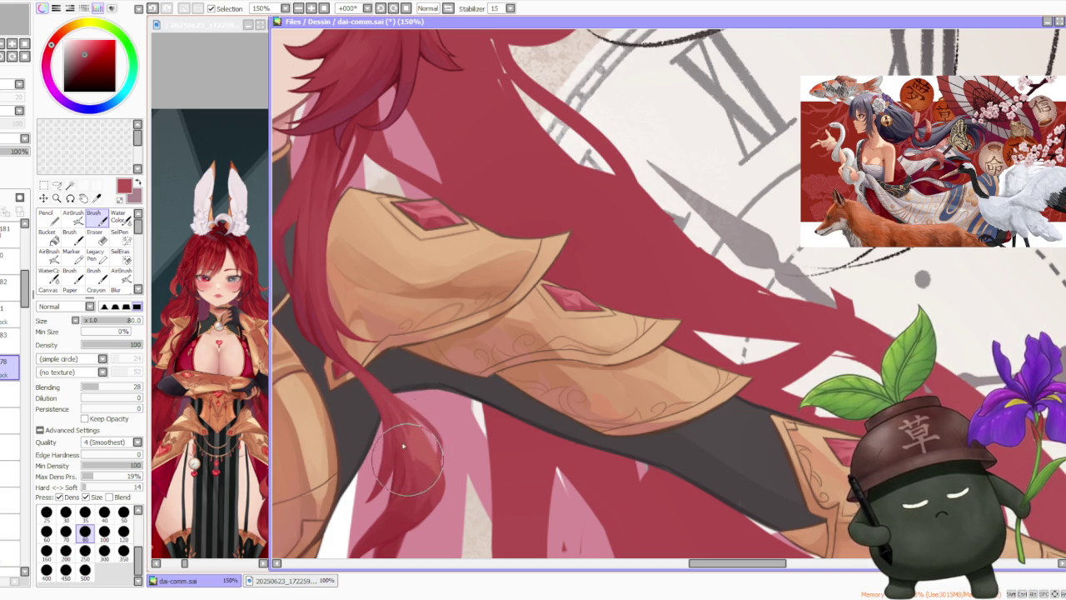
{"action": "key", "text": "ctrl+z"}
{"action": "key", "text": "minus"}
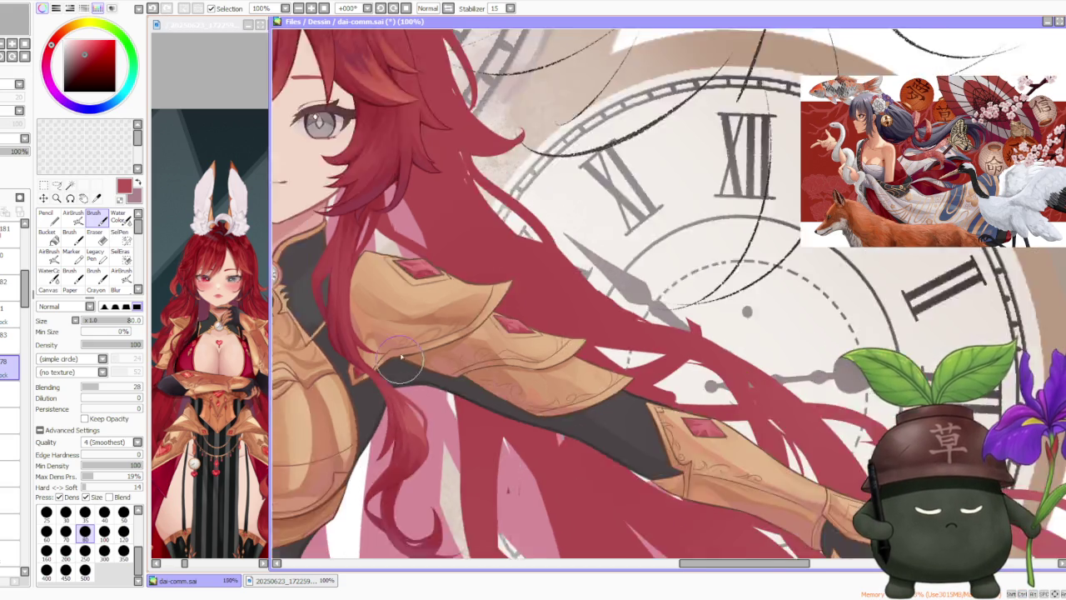
{"action": "key", "text": "minus"}
{"action": "key", "text": "minus"}
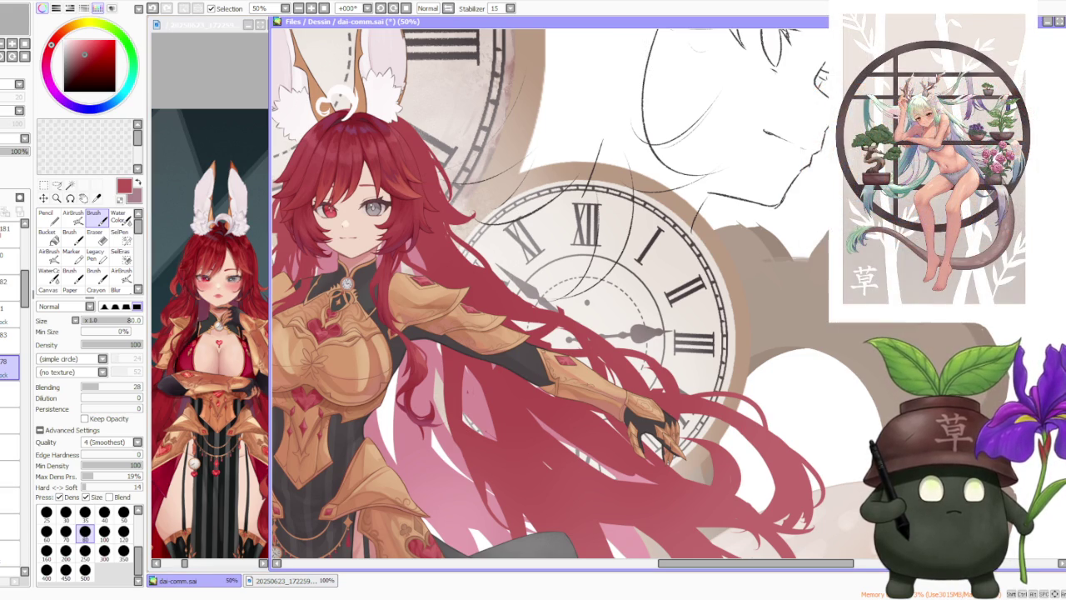
{"action": "left_click", "coordinate": [447, 7]}
Step: Undo the last hair stroke and repaint the strand over the chest armour
{"action": "scroll", "coordinate": [401, 320], "scroll_direction": "down", "scroll_amount": 2}
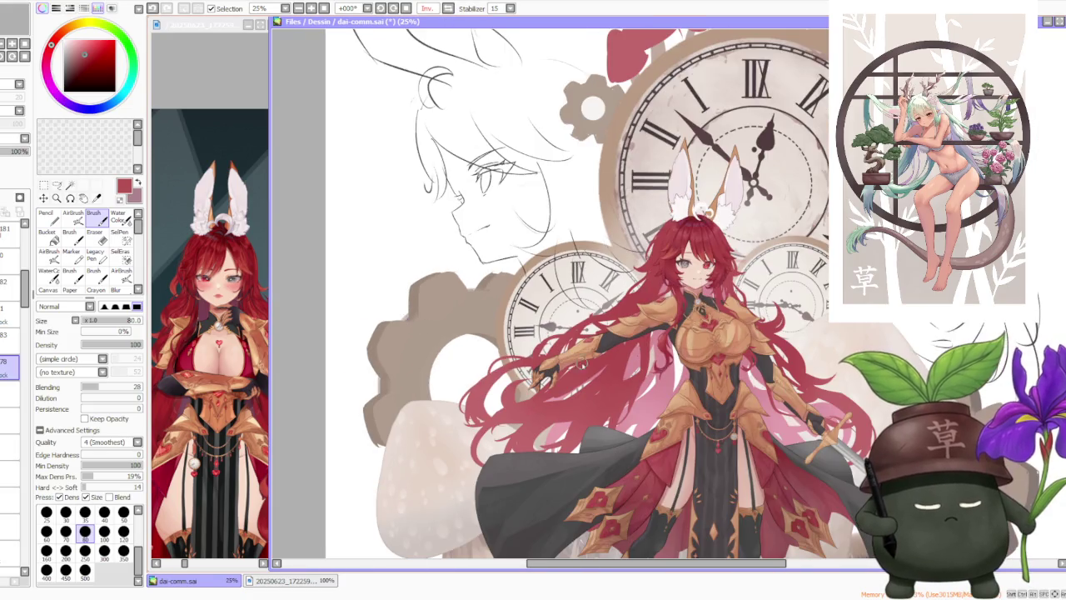
{"action": "scroll", "coordinate": [401, 319], "scroll_direction": "up", "scroll_amount": 1}
{"action": "scroll", "coordinate": [715, 323], "scroll_direction": "up", "scroll_amount": 2}
{"action": "scroll", "coordinate": [651, 315], "scroll_direction": "up", "scroll_amount": 1}
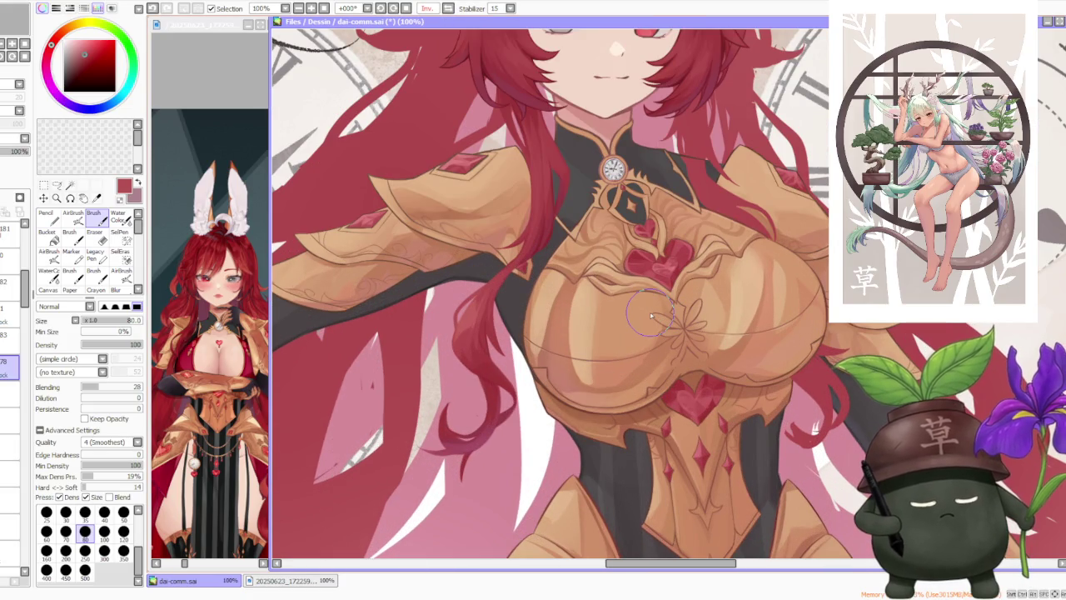
{"action": "scroll", "coordinate": [463, 333], "scroll_direction": "up", "scroll_amount": 1}
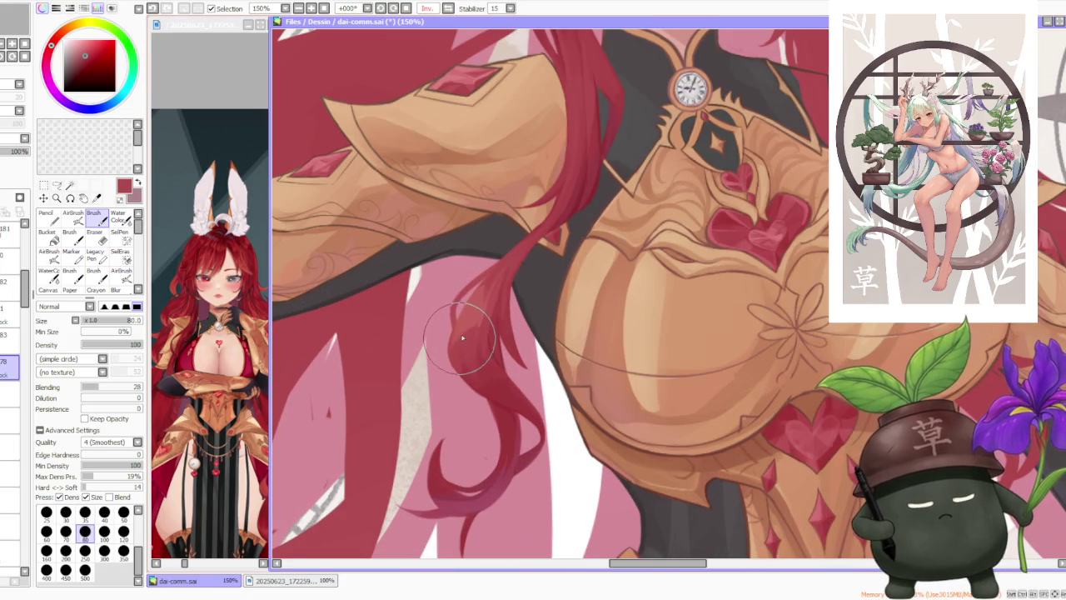
{"action": "key", "text": "ctrl+z"}
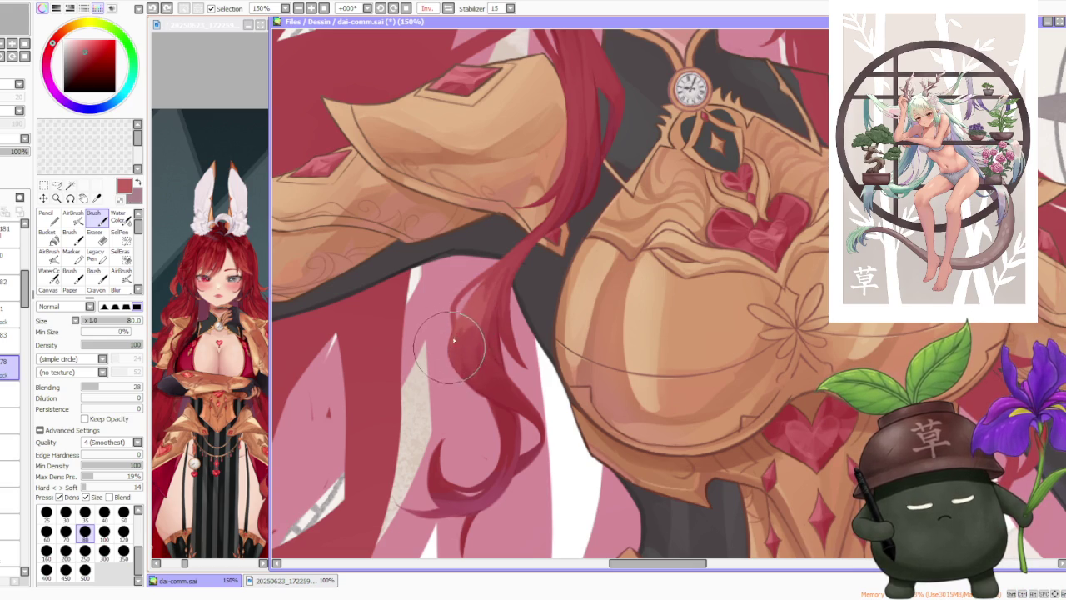
{"action": "scroll", "coordinate": [495, 295], "scroll_direction": "down", "scroll_amount": 3}
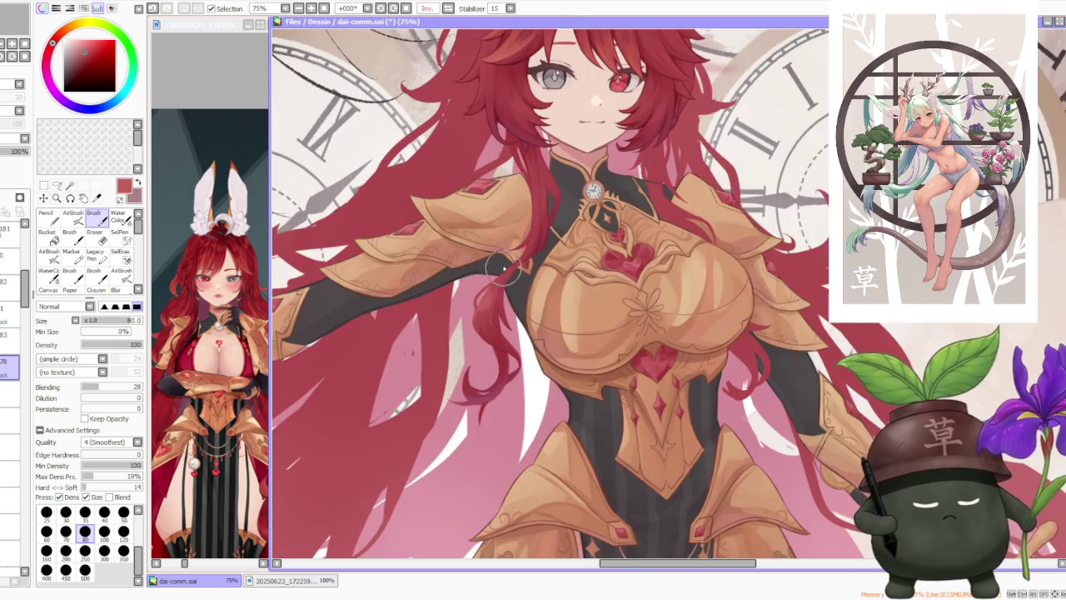
{"action": "scroll", "coordinate": [488, 278], "scroll_direction": "up", "scroll_amount": 4}
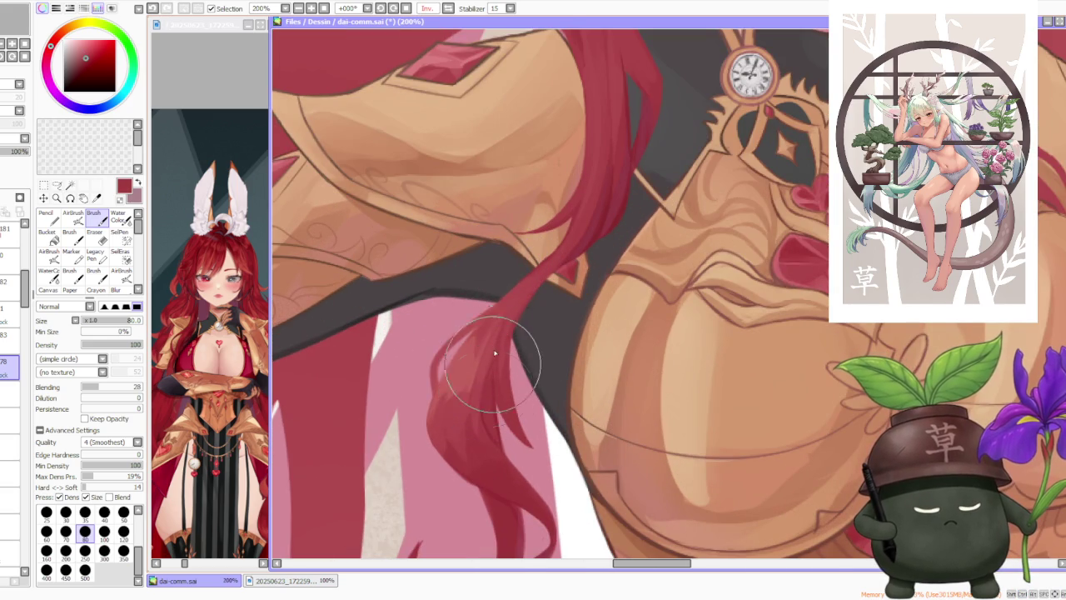
{"action": "left_click_drag", "start_coordinate": [495, 407], "coordinate": [491, 378]}
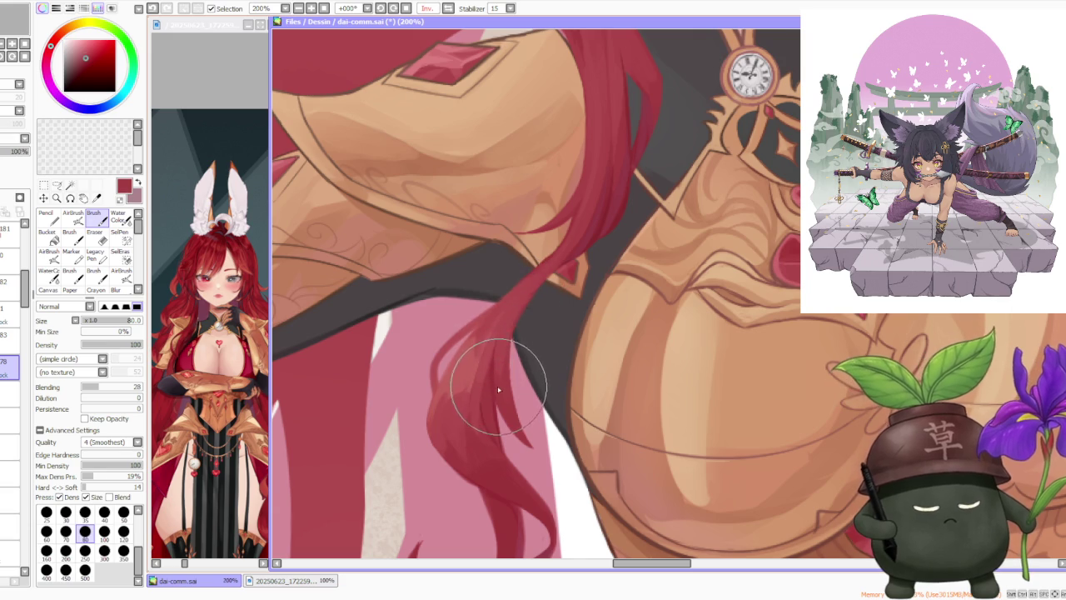
Step: Eyedrop the hair red near the curl, then darken and extend the curling hair tip
{"action": "scroll", "coordinate": [502, 375], "scroll_direction": "down", "scroll_amount": 3}
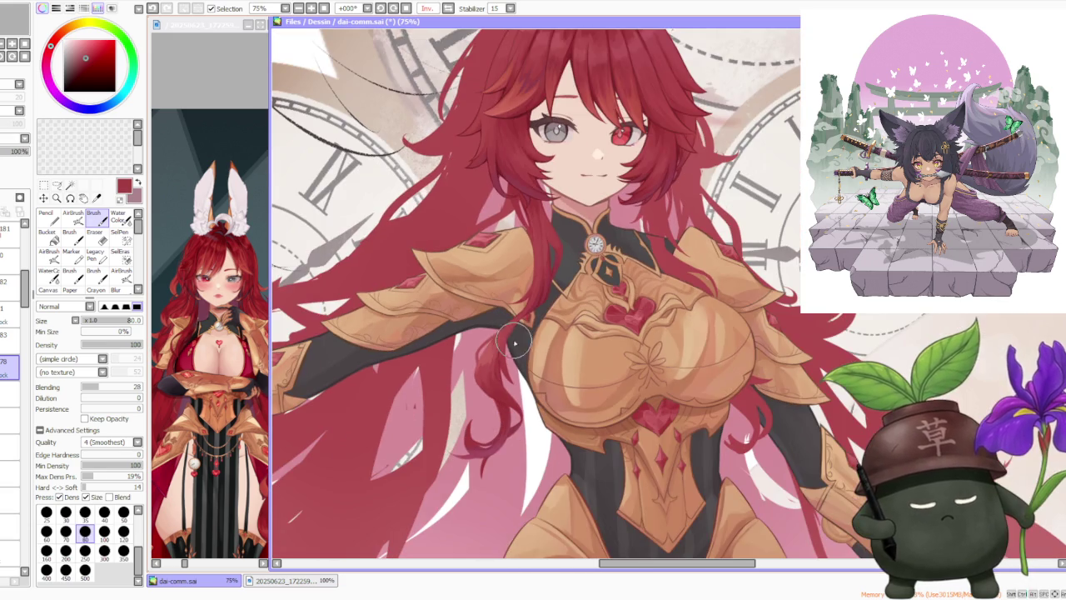
{"action": "scroll", "coordinate": [522, 341], "scroll_direction": "down", "scroll_amount": 2}
{"action": "scroll", "coordinate": [533, 317], "scroll_direction": "down", "scroll_amount": 1}
{"action": "scroll", "coordinate": [542, 306], "scroll_direction": "up", "scroll_amount": 4}
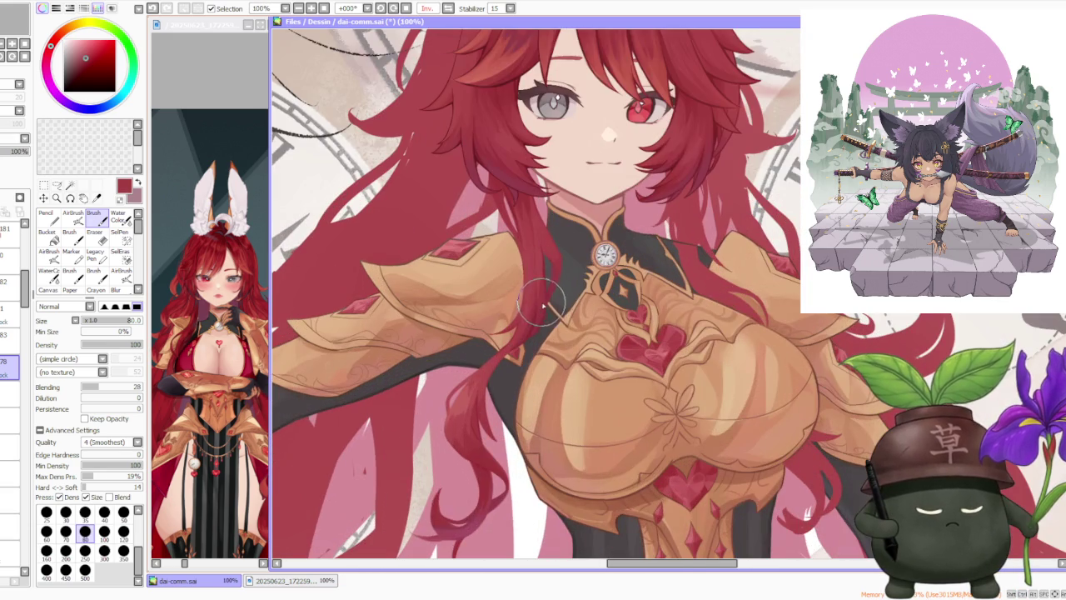
{"action": "scroll", "coordinate": [547, 309], "scroll_direction": "down", "scroll_amount": 1}
{"action": "scroll", "coordinate": [552, 293], "scroll_direction": "down", "scroll_amount": 2}
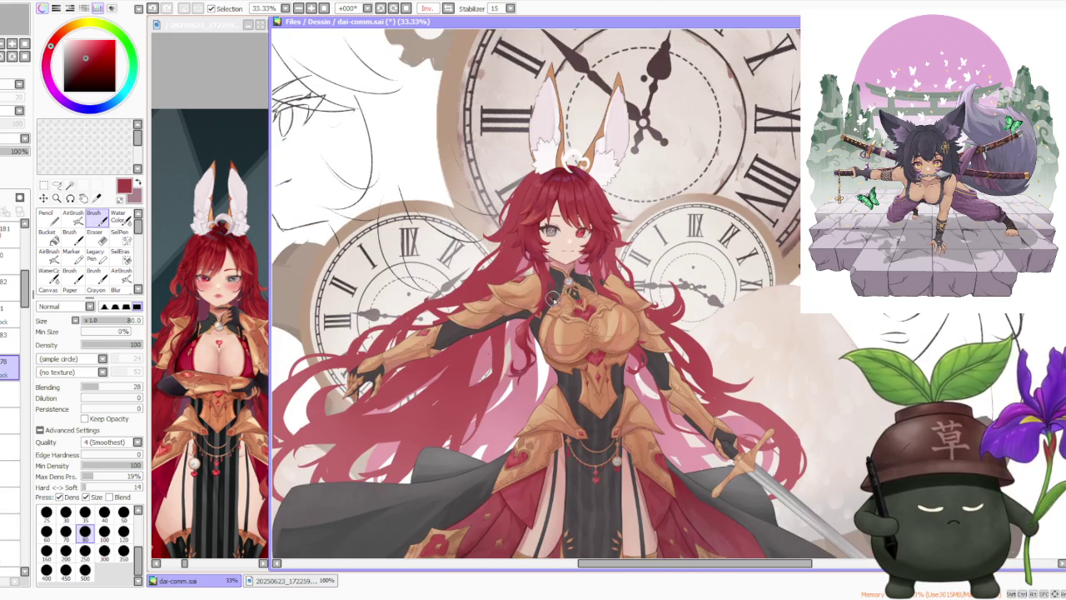
{"action": "scroll", "coordinate": [550, 321], "scroll_direction": "up", "scroll_amount": 3}
{"action": "scroll", "coordinate": [541, 342], "scroll_direction": "up", "scroll_amount": 1}
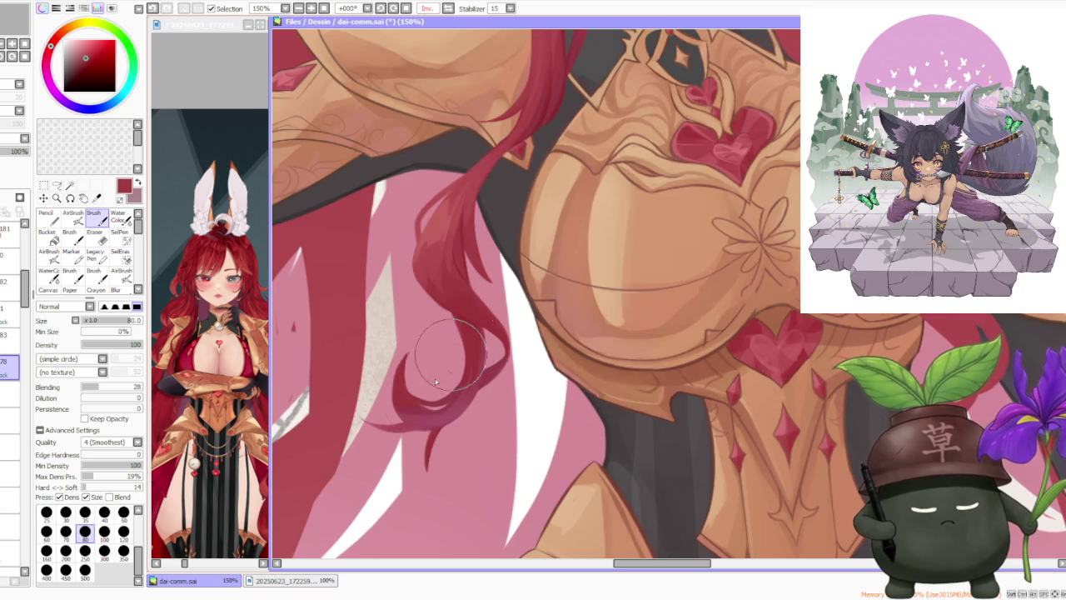
{"action": "left_click", "coordinate": [413, 426], "text": "alt"}
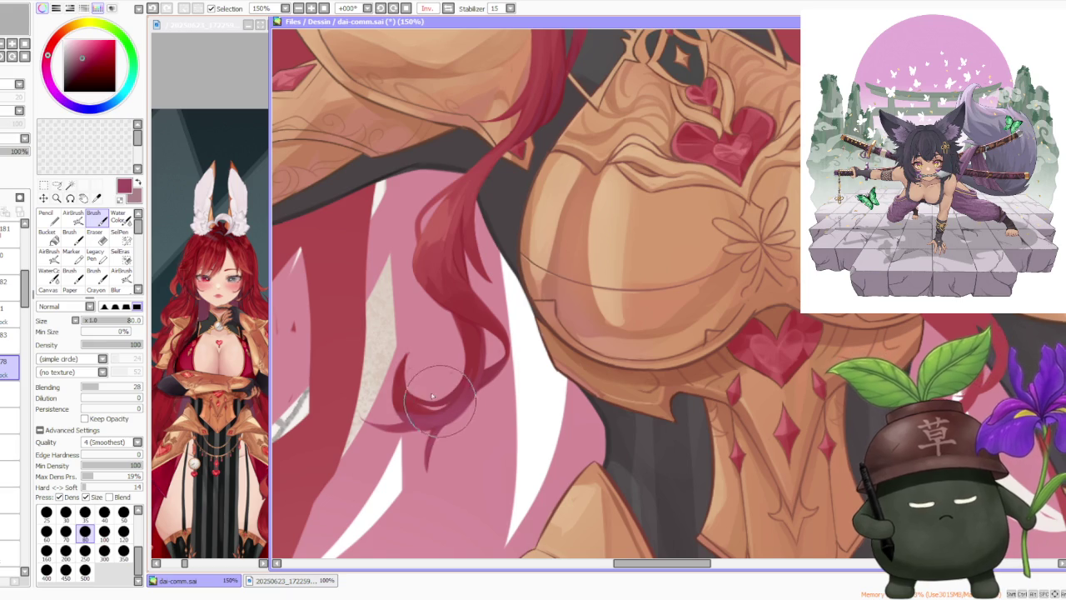
{"action": "key", "text": "ctrl+z"}
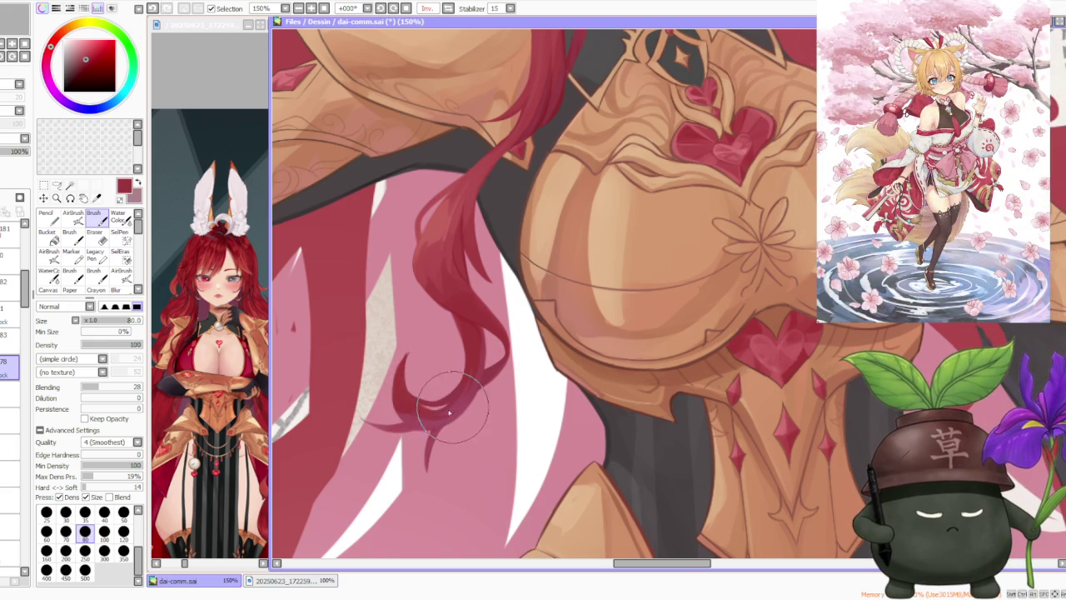
{"action": "left_click", "coordinate": [412, 385], "text": "alt"}
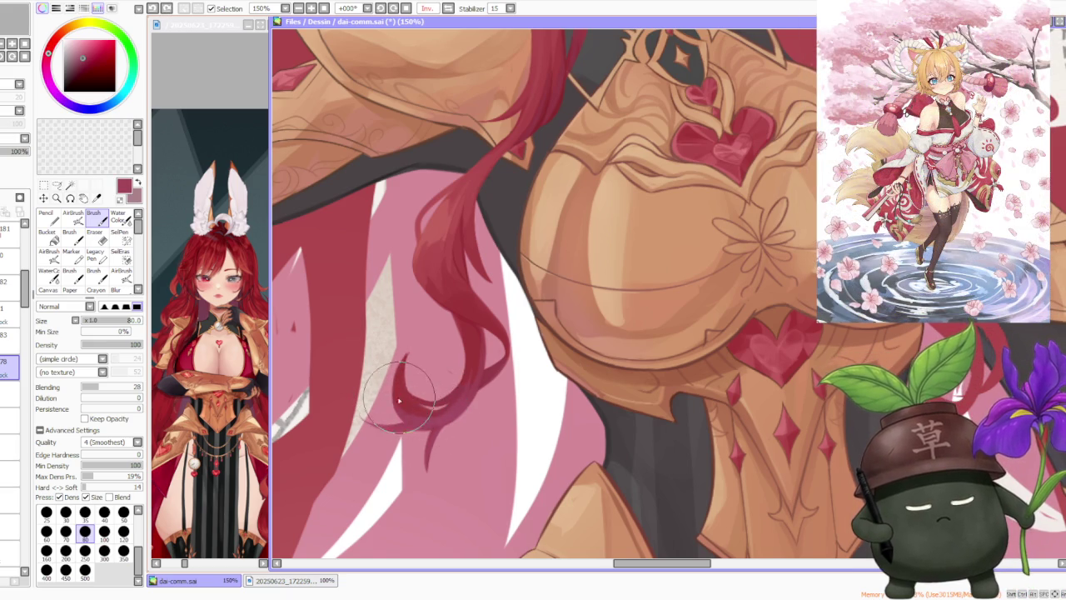
{"action": "left_click_drag", "start_coordinate": [430, 408], "coordinate": [433, 423]}
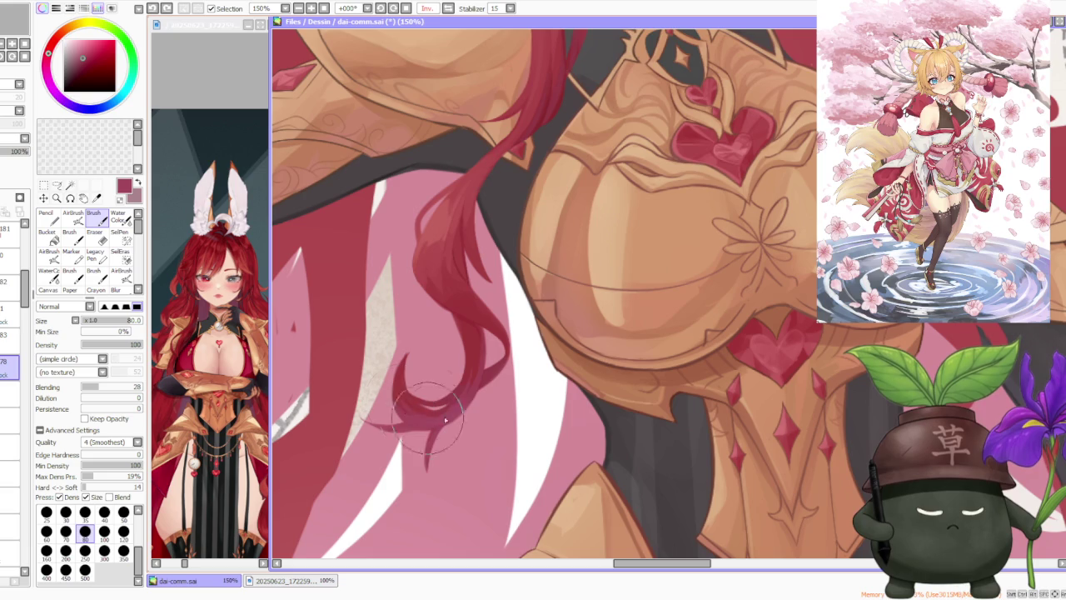
Step: Zoom out to view the whole character
{"action": "key", "text": "minus"}
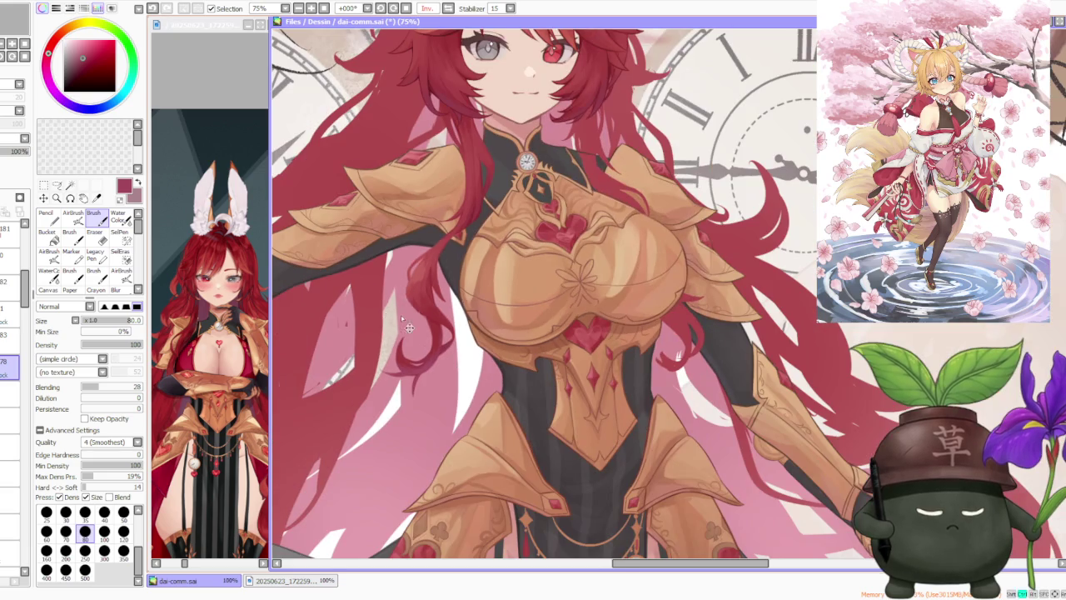
{"action": "key", "text": "minus"}
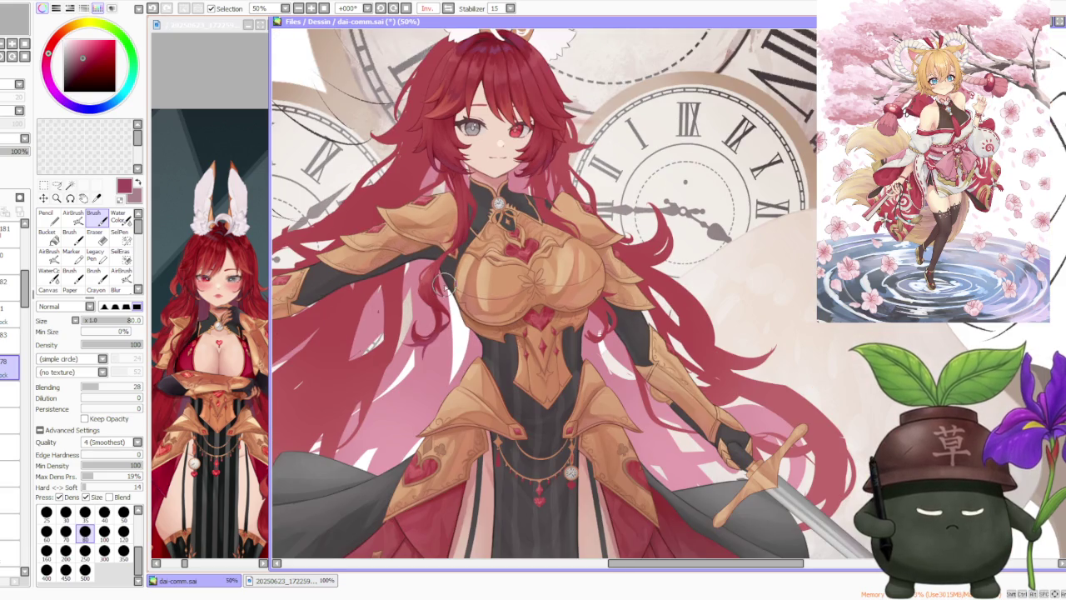
{"action": "key", "text": "minus"}
{"action": "key", "text": "minus"}
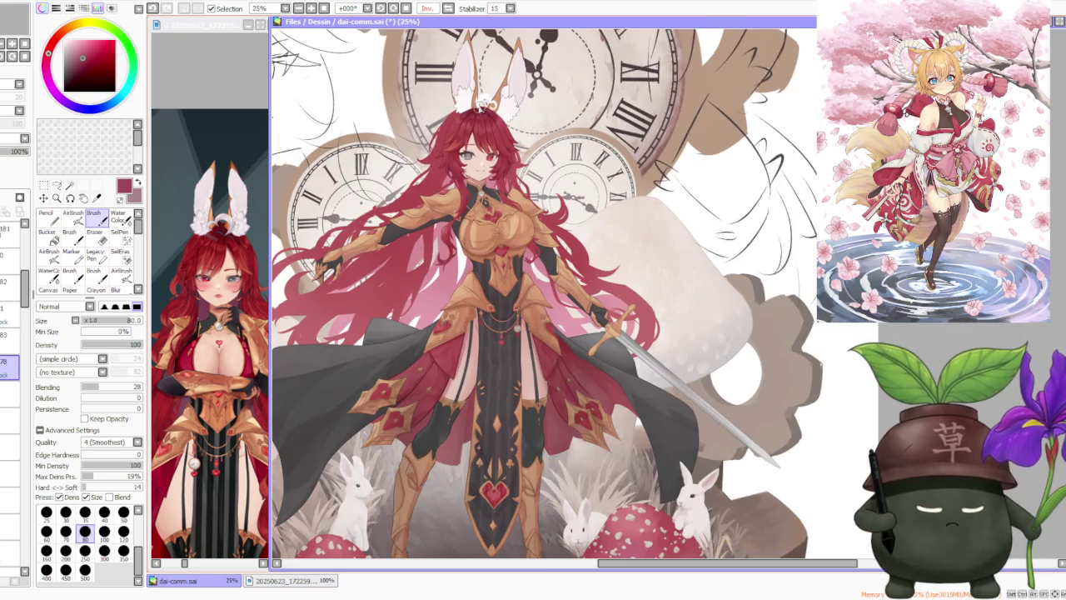
{"action": "scroll", "coordinate": [477, 109], "scroll_direction": "up", "scroll_amount": 3}
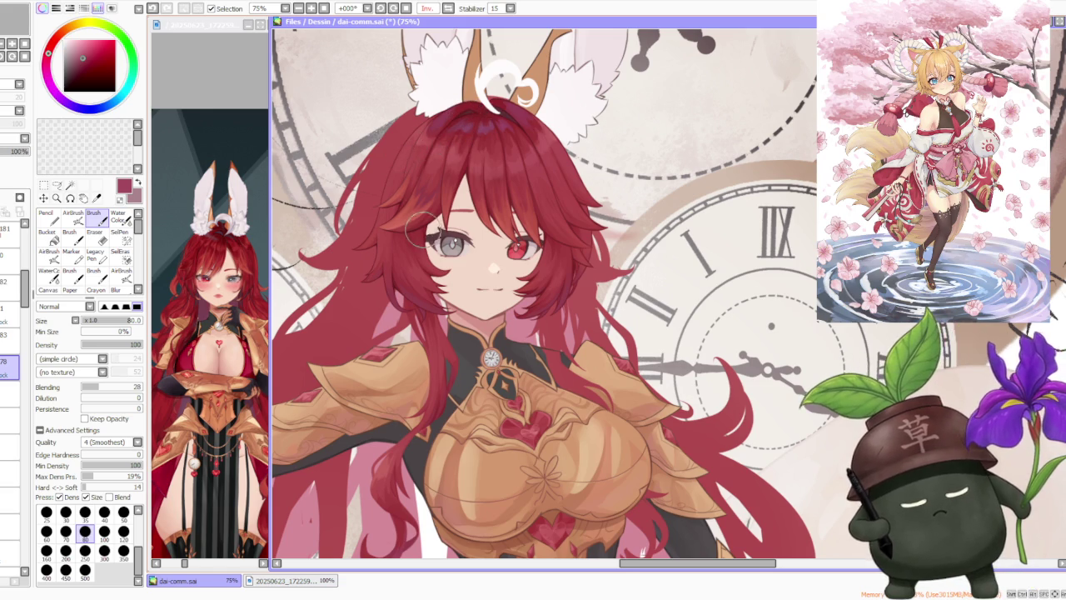
{"action": "scroll", "coordinate": [423, 230], "scroll_direction": "up", "scroll_amount": 2}
Step: Undo the last hair stroke and zoom in on the strands by the cheek and shoulder
{"action": "key", "text": "ctrl+z"}
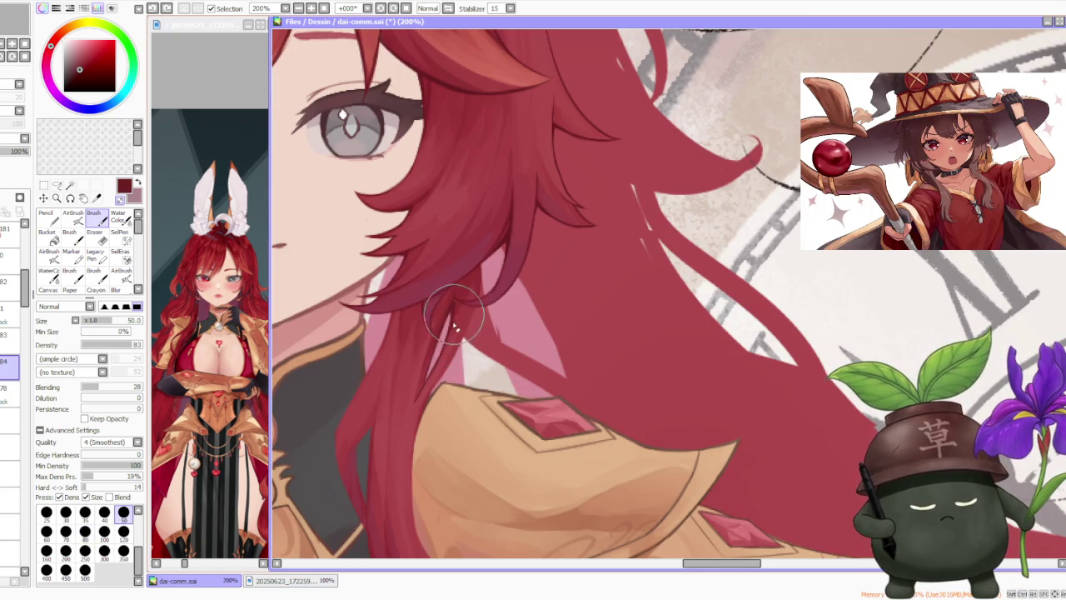
{"action": "scroll", "coordinate": [440, 329], "scroll_direction": "down", "scroll_amount": 1}
{"action": "scroll", "coordinate": [392, 421], "scroll_direction": "up", "scroll_amount": 1}
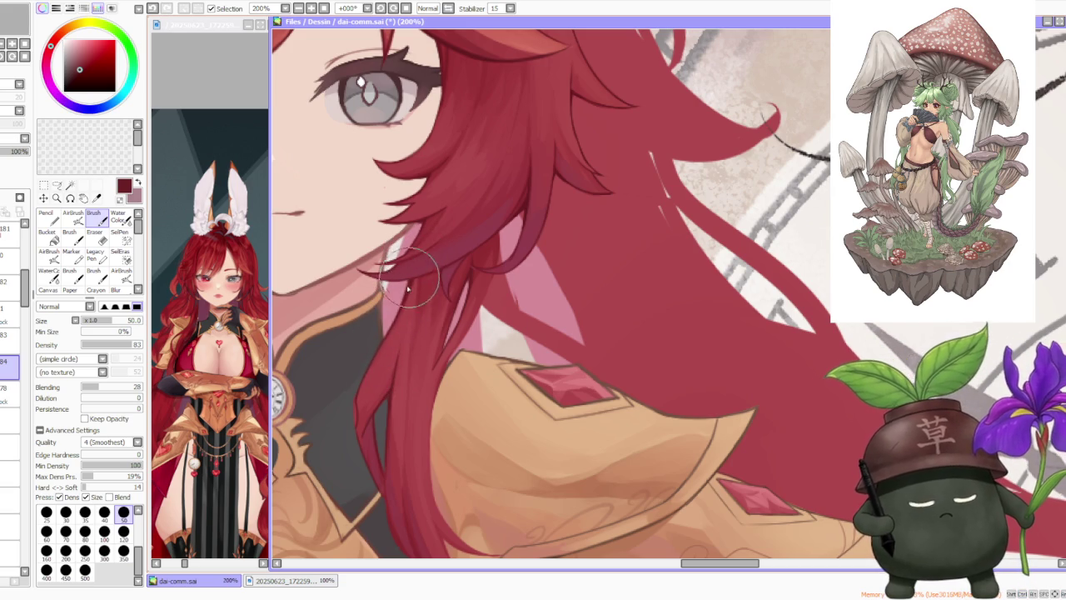
{"action": "scroll", "coordinate": [437, 287], "scroll_direction": "down", "scroll_amount": 4}
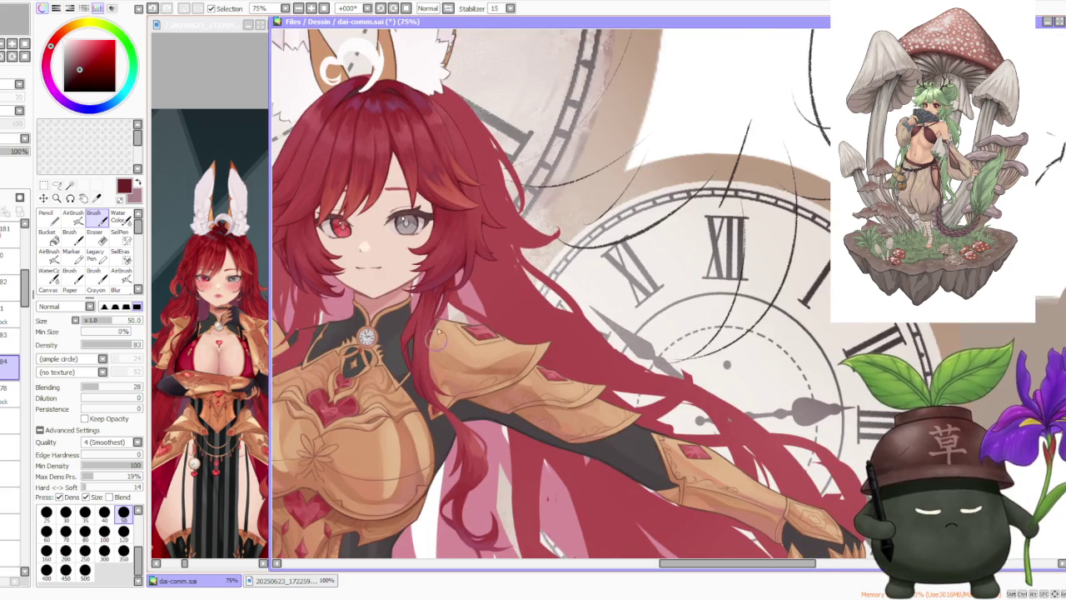
Step: Move the view to the shoulder armour and paint a faint hair strand over it
{"action": "scroll", "coordinate": [437, 342], "scroll_direction": "down", "scroll_amount": 1}
{"action": "scroll", "coordinate": [446, 284], "scroll_direction": "up", "scroll_amount": 2}
{"action": "scroll", "coordinate": [420, 313], "scroll_direction": "up", "scroll_amount": 2}
{"action": "scroll", "coordinate": [397, 389], "scroll_direction": "up", "scroll_amount": 1}
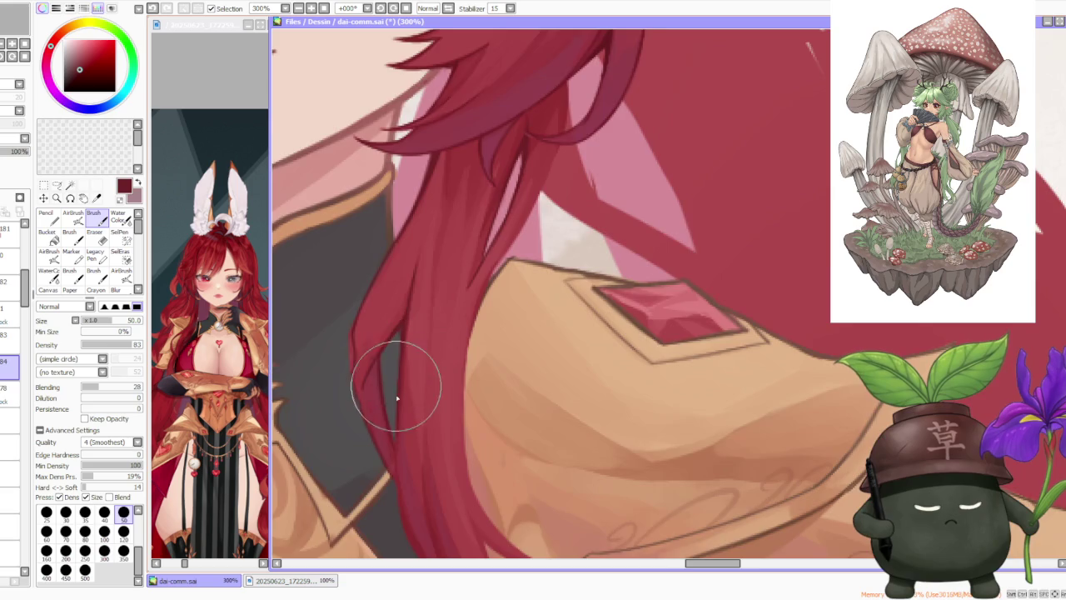
{"action": "scroll", "coordinate": [396, 417], "scroll_direction": "down", "scroll_amount": 2}
{"action": "scroll", "coordinate": [392, 416], "scroll_direction": "up", "scroll_amount": 1}
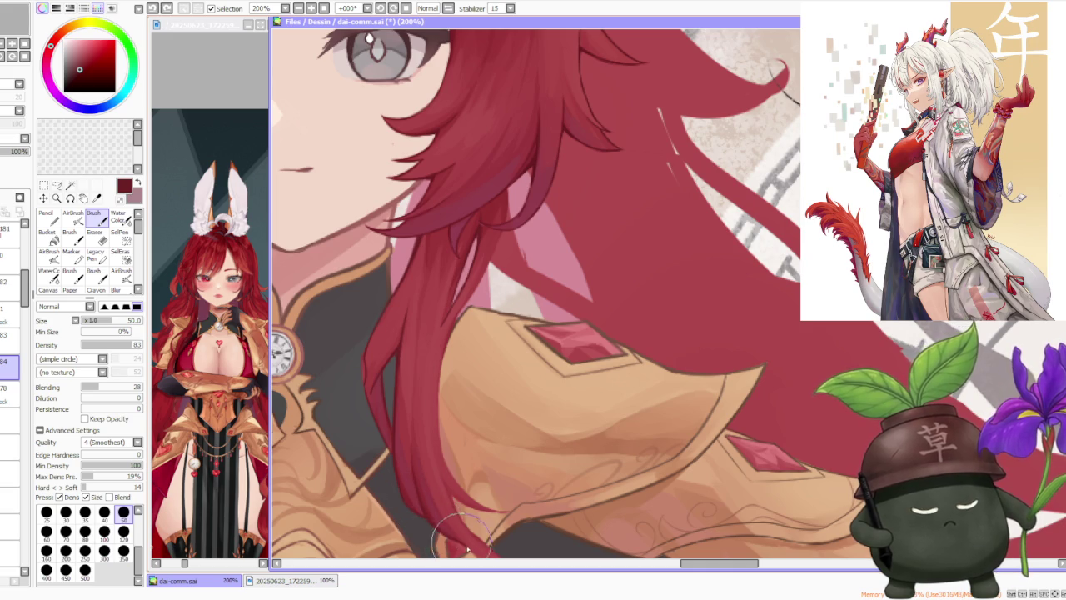
{"action": "left_click_drag", "start_coordinate": [414, 473], "coordinate": [427, 493]}
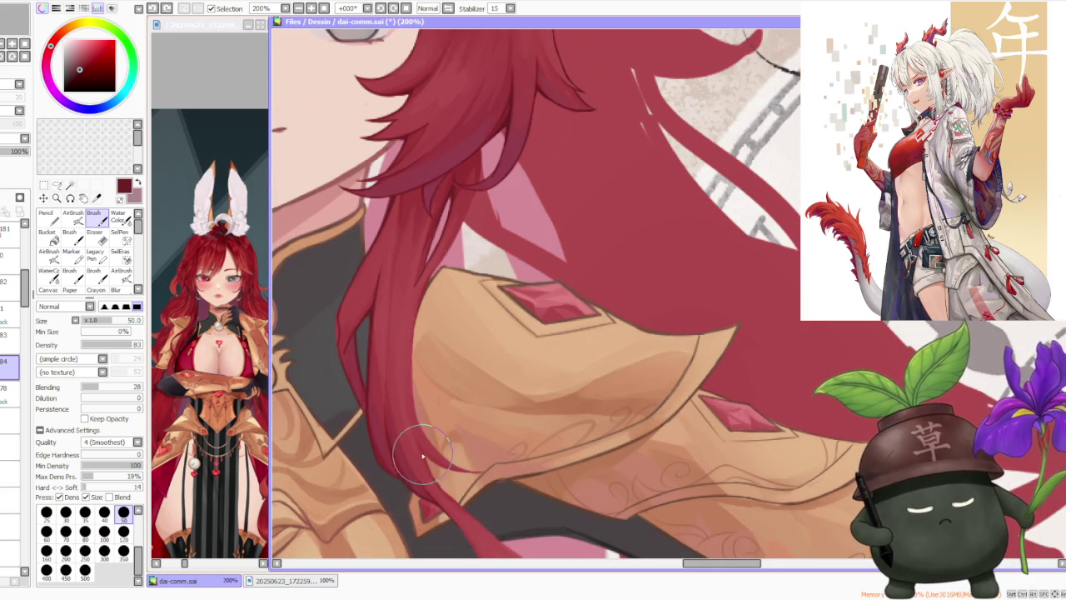
{"action": "scroll", "coordinate": [422, 444], "scroll_direction": "up", "scroll_amount": 1}
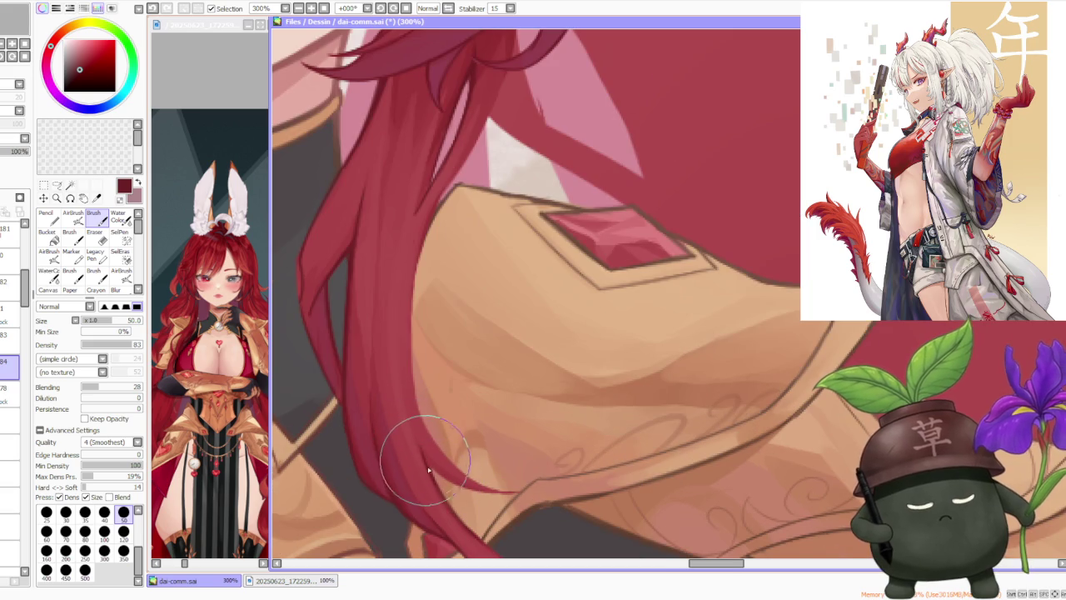
{"action": "left_click_drag", "start_coordinate": [432, 469], "coordinate": [457, 484]}
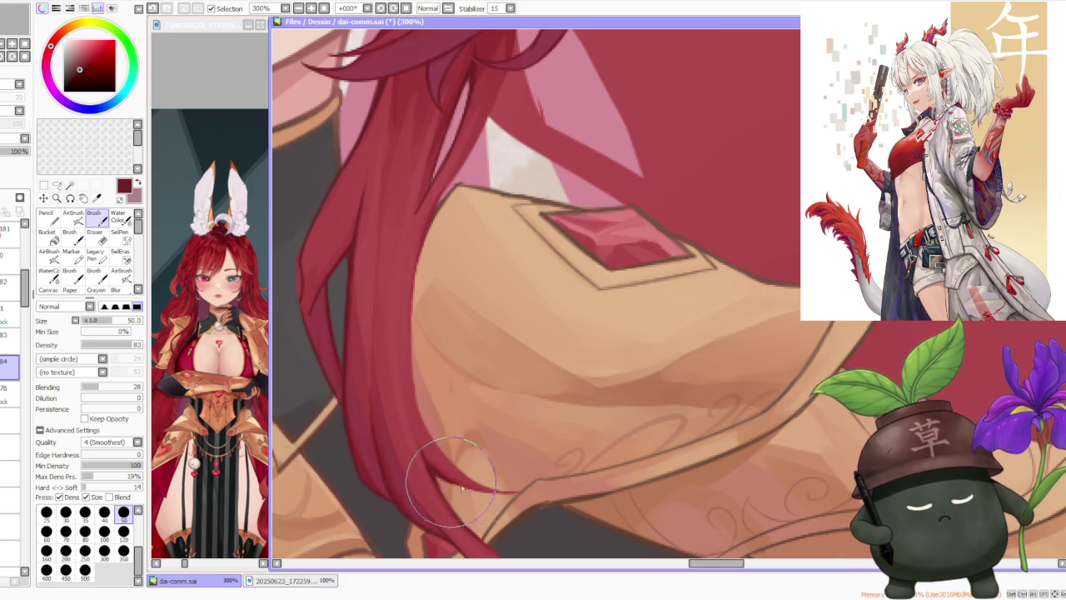
Step: Try several hair strands over the shoulder and beside the shoulder gem, undoing each one
{"action": "scroll", "coordinate": [408, 433], "scroll_direction": "down", "scroll_amount": 1}
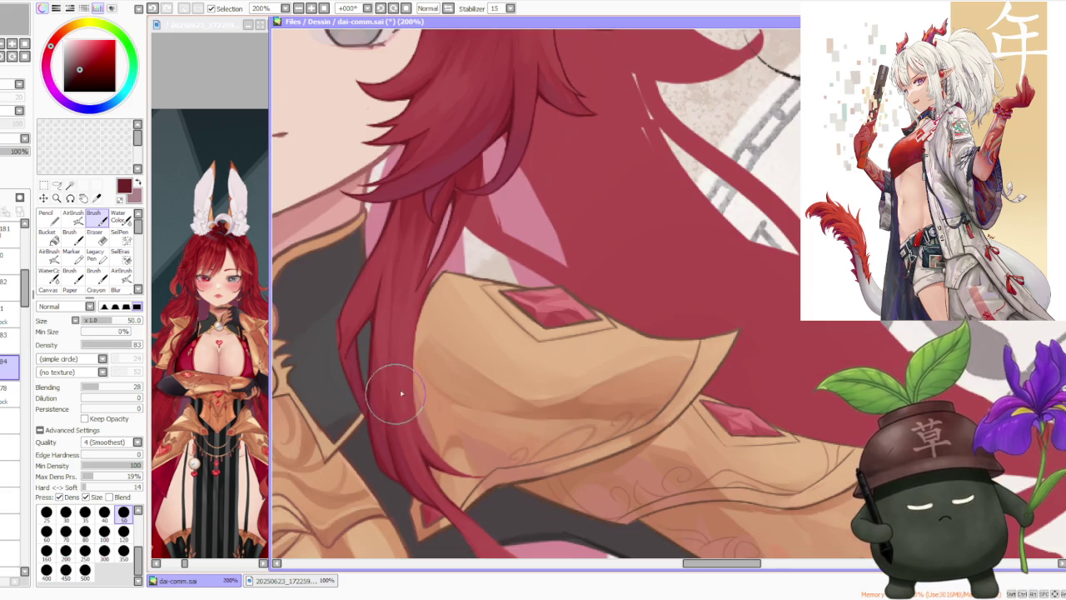
{"action": "key", "text": "ctrl+z"}
{"action": "mouse_move", "coordinate": [416, 428]}
{"action": "left_mouse_down"}
{"action": "mouse_move", "coordinate": [405, 380]}
{"action": "mouse_move", "coordinate": [409, 428]}
{"action": "left_mouse_up"}
{"action": "key", "text": "ctrl+z"}
{"action": "key", "text": "ctrl+z"}
{"action": "key", "text": "ctrl+z"}
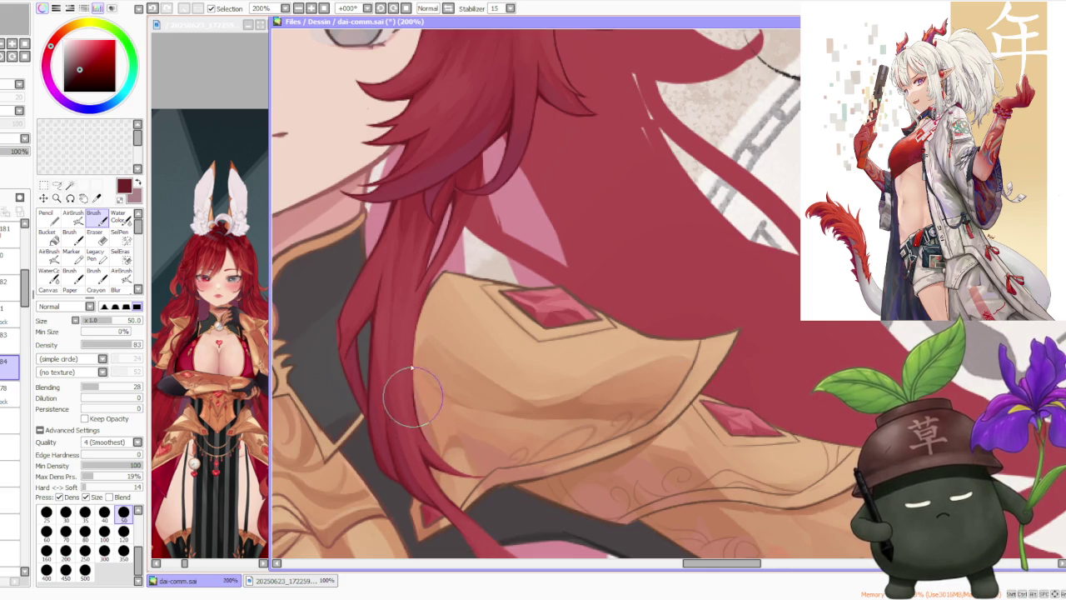
{"action": "left_click_drag", "start_coordinate": [410, 369], "coordinate": [428, 298]}
{"action": "key", "text": "ctrl+z"}
{"action": "left_click_drag", "start_coordinate": [405, 369], "coordinate": [423, 297]}
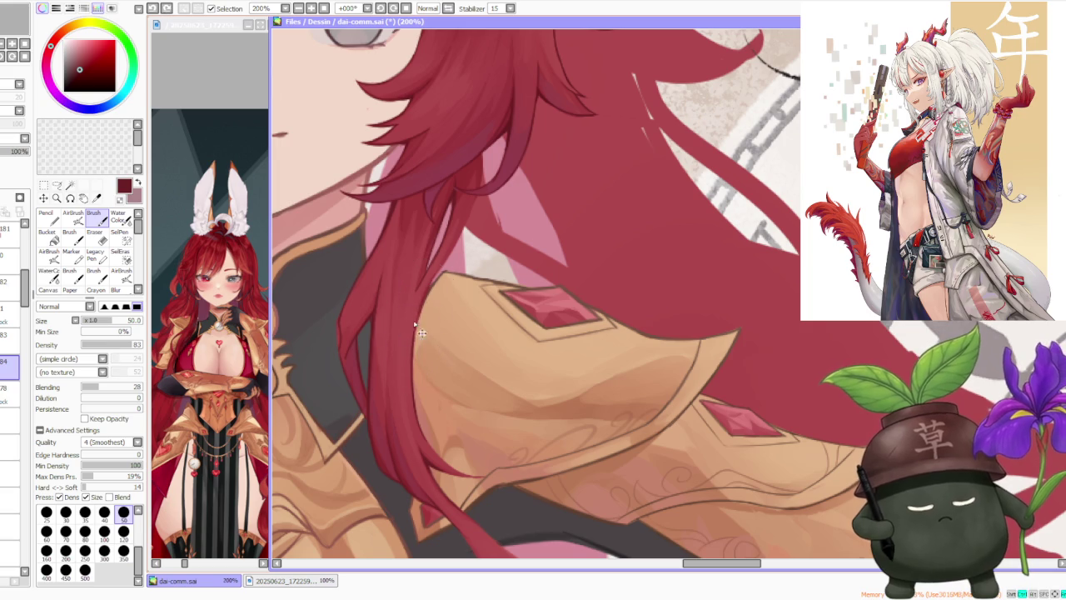
{"action": "key", "text": "ctrl+z"}
{"action": "scroll", "coordinate": [445, 250], "scroll_direction": "up", "scroll_amount": 1}
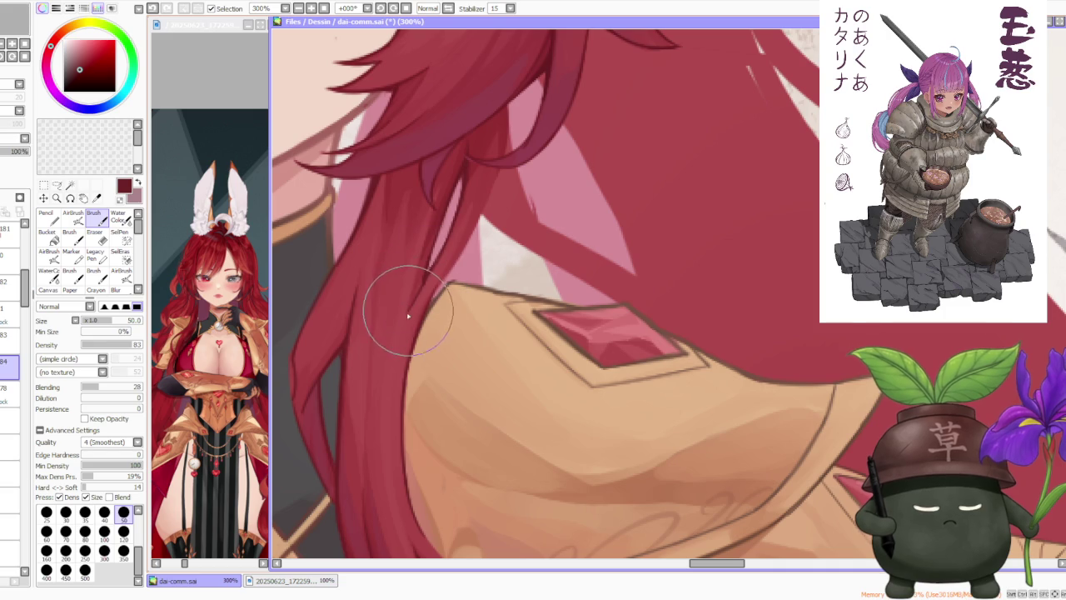
{"action": "mouse_move", "coordinate": [416, 226]}
{"action": "left_mouse_down"}
{"action": "mouse_move", "coordinate": [409, 238]}
{"action": "mouse_move", "coordinate": [417, 233]}
{"action": "left_mouse_up"}
{"action": "key", "text": "ctrl+z"}
{"action": "key", "text": "ctrl+z"}
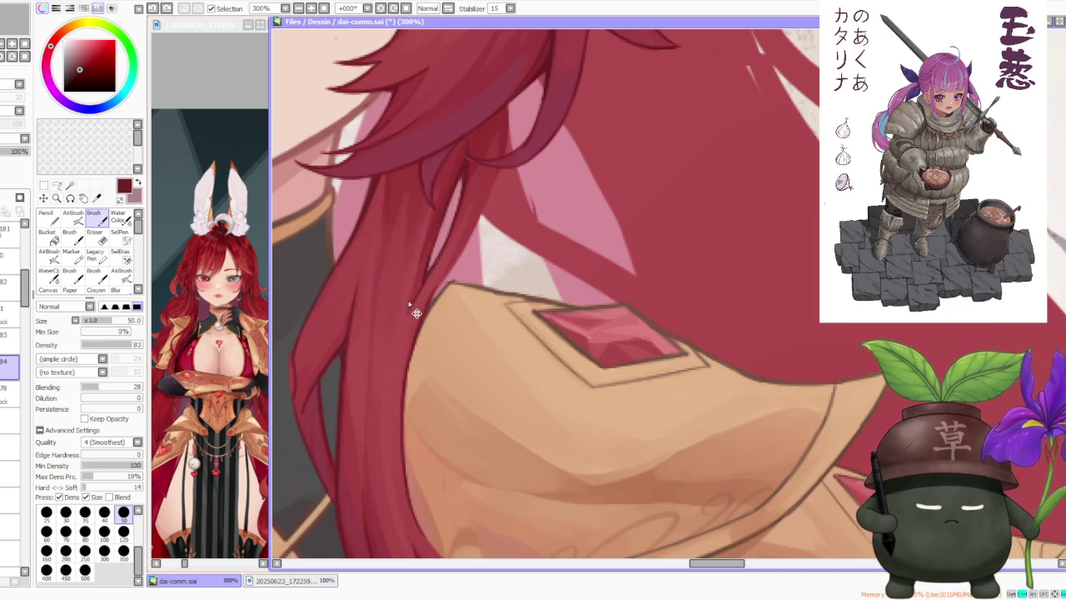
Step: Zoom in and out to check the hair strands on the shoulder armour
{"action": "scroll", "coordinate": [425, 233], "scroll_direction": "down", "scroll_amount": 1}
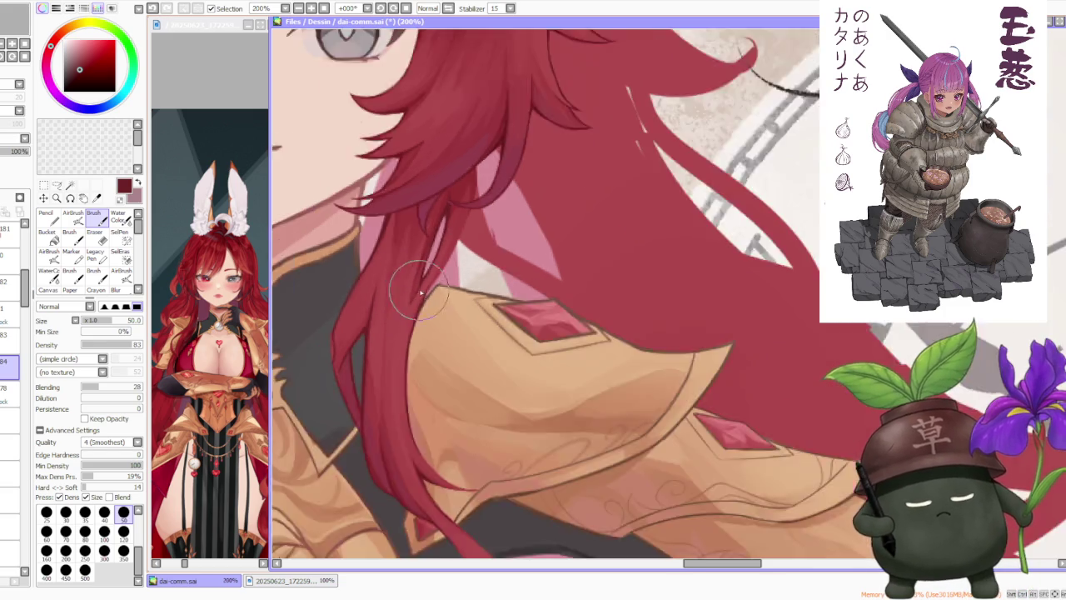
{"action": "scroll", "coordinate": [430, 214], "scroll_direction": "down", "scroll_amount": 1}
{"action": "scroll", "coordinate": [448, 253], "scroll_direction": "up", "scroll_amount": 2}
{"action": "scroll", "coordinate": [434, 258], "scroll_direction": "up", "scroll_amount": 1}
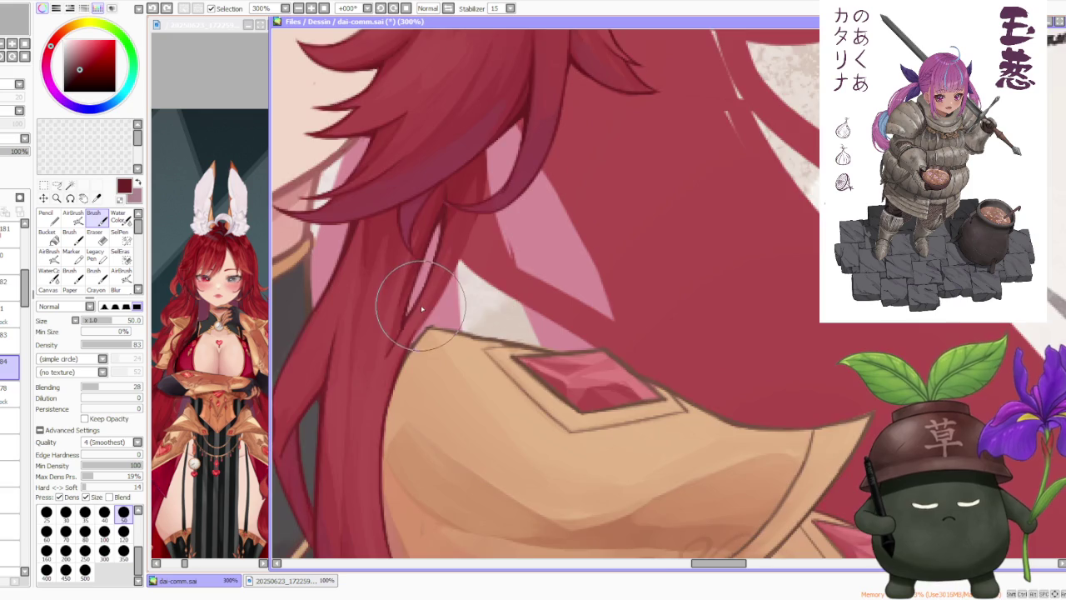
{"action": "scroll", "coordinate": [429, 283], "scroll_direction": "down", "scroll_amount": 2}
{"action": "scroll", "coordinate": [424, 317], "scroll_direction": "up", "scroll_amount": 1}
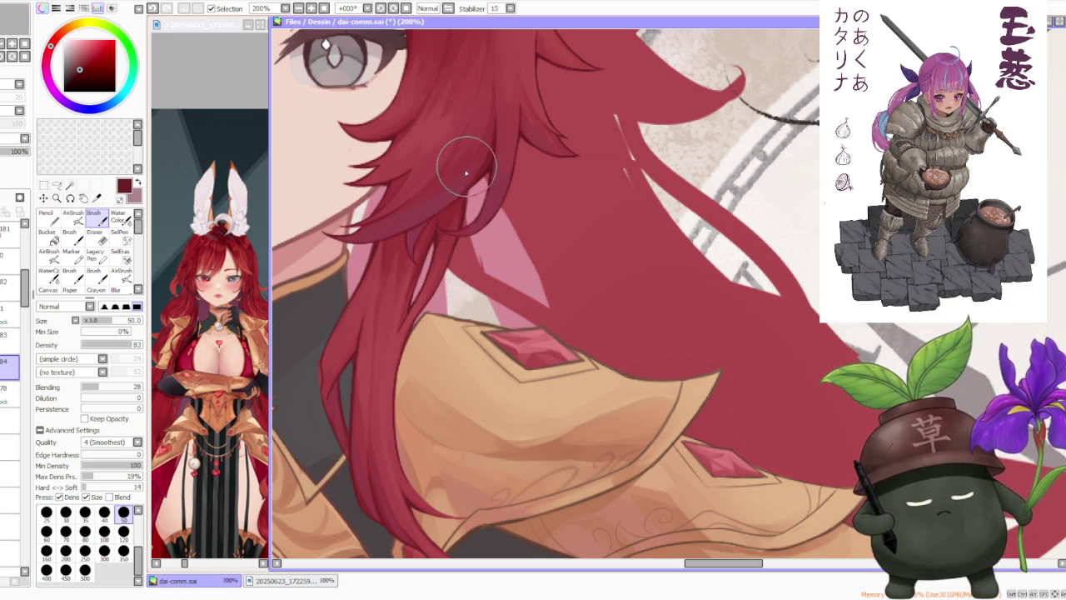
{"action": "scroll", "coordinate": [467, 175], "scroll_direction": "down", "scroll_amount": 2}
{"action": "scroll", "coordinate": [473, 170], "scroll_direction": "down", "scroll_amount": 1}
{"action": "scroll", "coordinate": [474, 169], "scroll_direction": "down", "scroll_amount": 1}
{"action": "scroll", "coordinate": [483, 179], "scroll_direction": "down", "scroll_amount": 1}
{"action": "scroll", "coordinate": [488, 240], "scroll_direction": "up", "scroll_amount": 2}
{"action": "scroll", "coordinate": [492, 264], "scroll_direction": "up", "scroll_amount": 2}
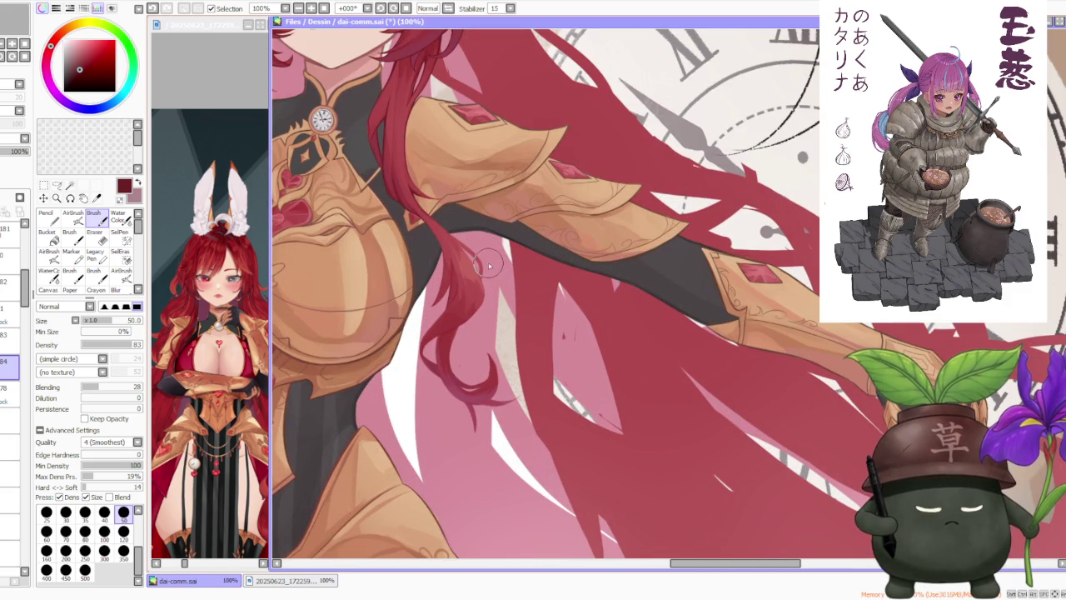
Step: Zoom in and fill the gap between the hair strands with red
{"action": "scroll", "coordinate": [500, 262], "scroll_direction": "down", "scroll_amount": 3}
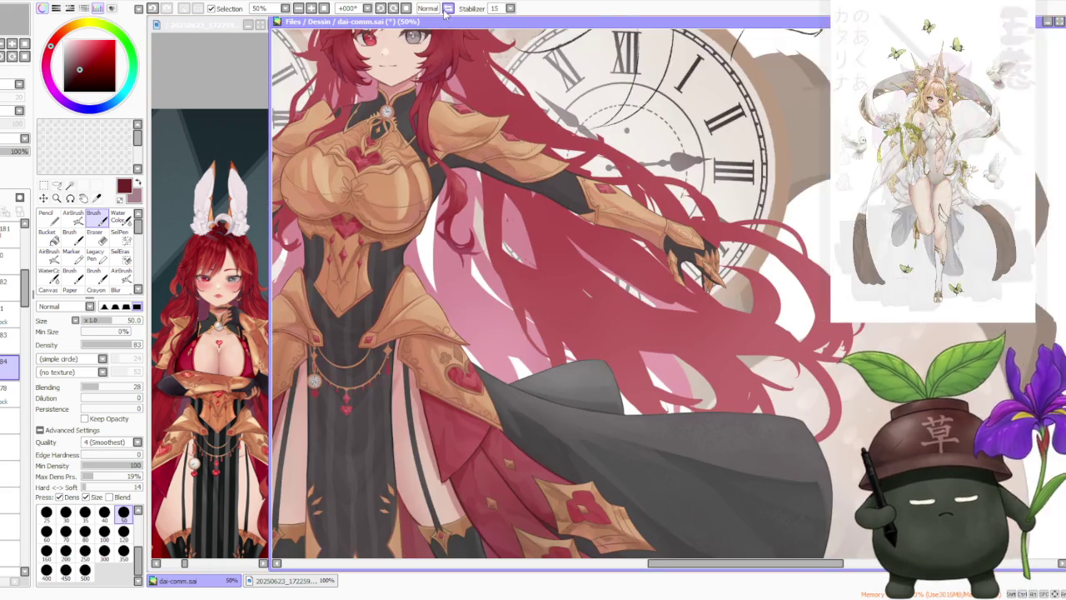
{"action": "scroll", "coordinate": [550, 267], "scroll_direction": "down", "scroll_amount": 1}
{"action": "scroll", "coordinate": [595, 272], "scroll_direction": "down", "scroll_amount": 1}
{"action": "scroll", "coordinate": [768, 158], "scroll_direction": "up", "scroll_amount": 3}
{"action": "scroll", "coordinate": [718, 233], "scroll_direction": "up", "scroll_amount": 2}
{"action": "scroll", "coordinate": [660, 266], "scroll_direction": "down", "scroll_amount": 2}
{"action": "scroll", "coordinate": [639, 316], "scroll_direction": "up", "scroll_amount": 2}
{"action": "scroll", "coordinate": [541, 315], "scroll_direction": "up", "scroll_amount": 1}
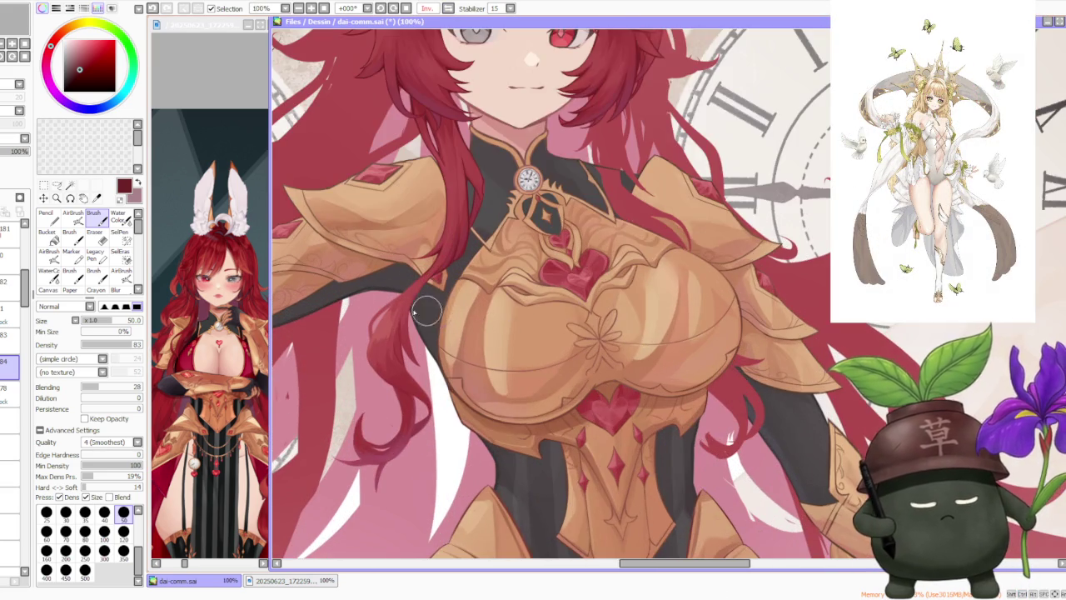
{"action": "scroll", "coordinate": [416, 341], "scroll_direction": "up", "scroll_amount": 1}
{"action": "scroll", "coordinate": [433, 379], "scroll_direction": "up", "scroll_amount": 1}
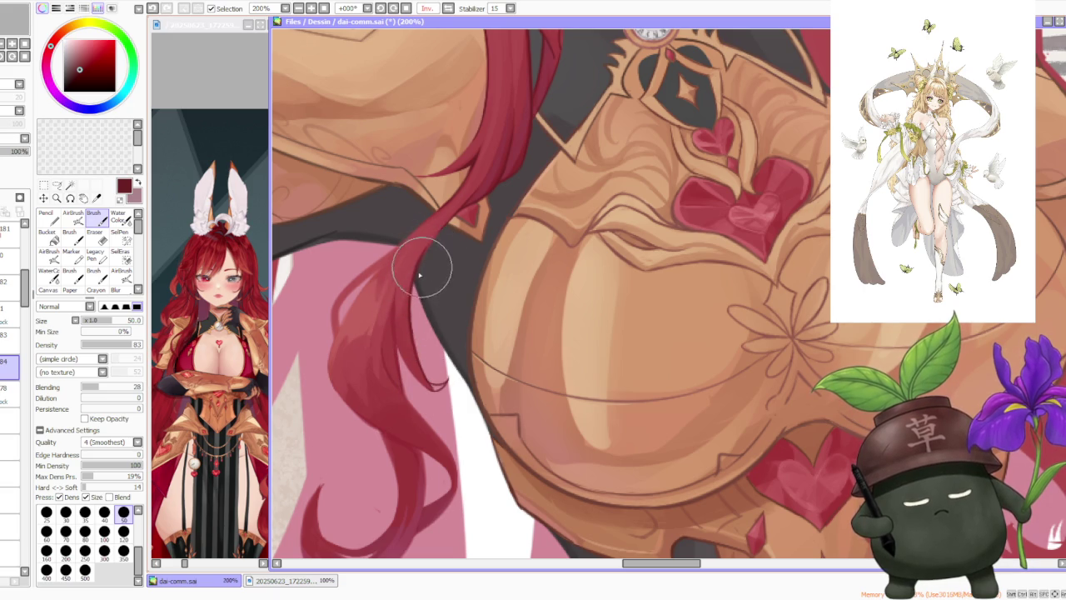
{"action": "left_click_drag", "start_coordinate": [438, 242], "coordinate": [435, 235]}
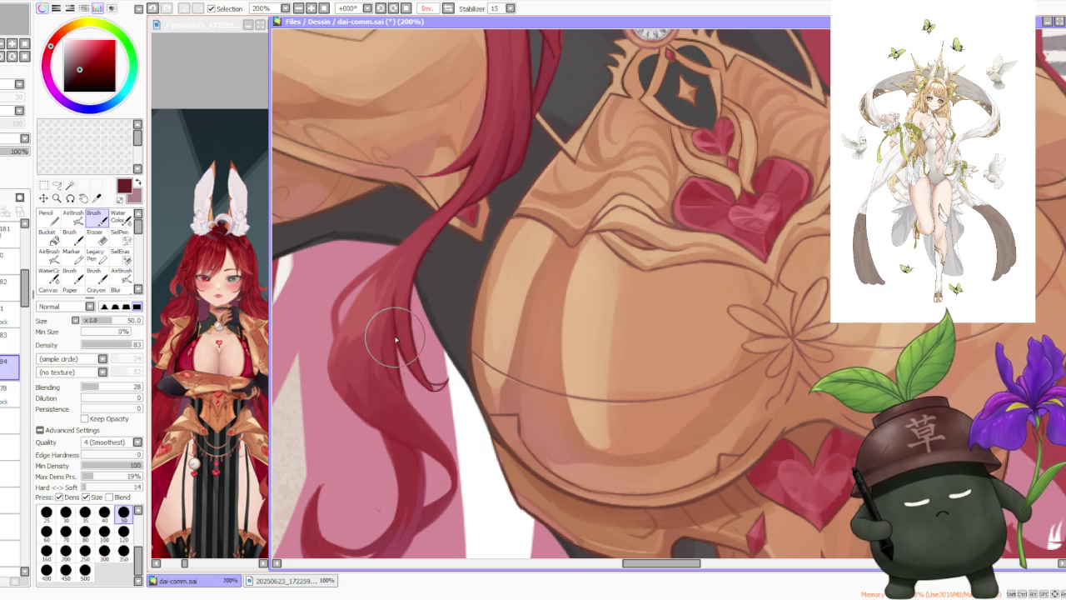
Step: Paint a short stroke up the lock and fill the long strand beside the breastplate with red
{"action": "left_click_drag", "start_coordinate": [403, 395], "coordinate": [401, 375]}
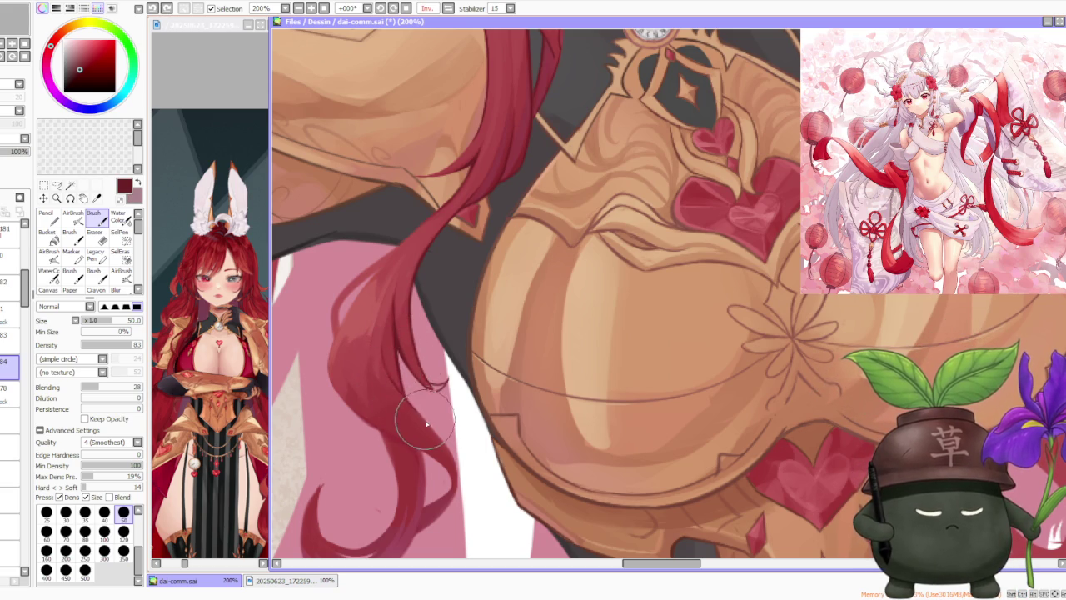
{"action": "scroll", "coordinate": [351, 406], "scroll_direction": "up", "scroll_amount": 2}
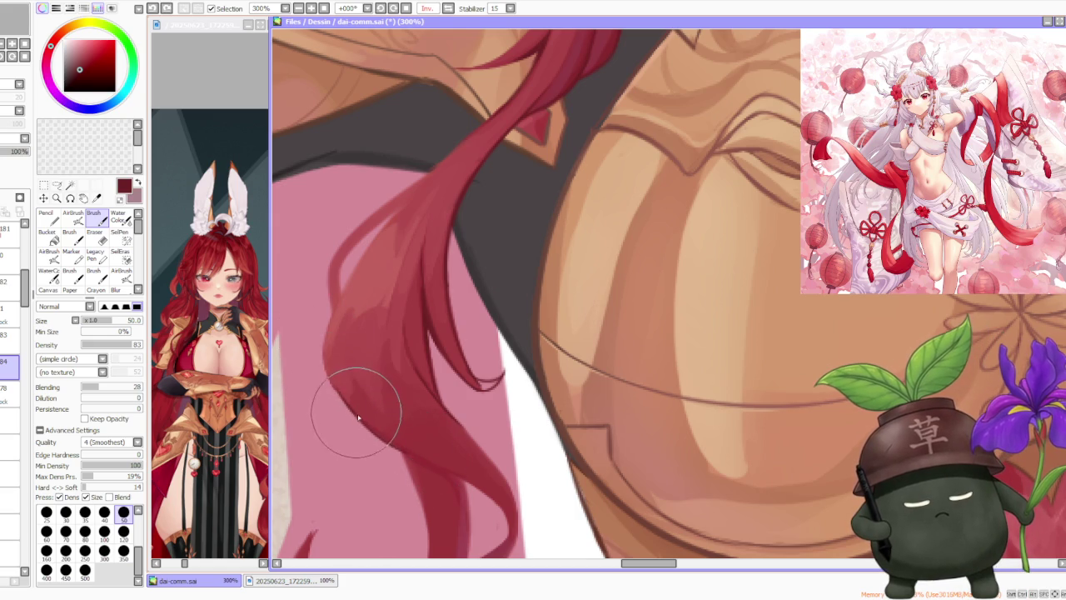
{"action": "mouse_move", "coordinate": [330, 318]}
{"action": "left_mouse_down"}
{"action": "mouse_move", "coordinate": [357, 238]}
{"action": "mouse_move", "coordinate": [350, 322]}
{"action": "mouse_move", "coordinate": [381, 238]}
{"action": "mouse_move", "coordinate": [427, 190]}
{"action": "mouse_move", "coordinate": [353, 285]}
{"action": "mouse_move", "coordinate": [345, 281]}
{"action": "mouse_move", "coordinate": [392, 202]}
{"action": "mouse_move", "coordinate": [345, 250]}
{"action": "mouse_move", "coordinate": [392, 214]}
{"action": "mouse_move", "coordinate": [385, 230]}
{"action": "left_mouse_up"}
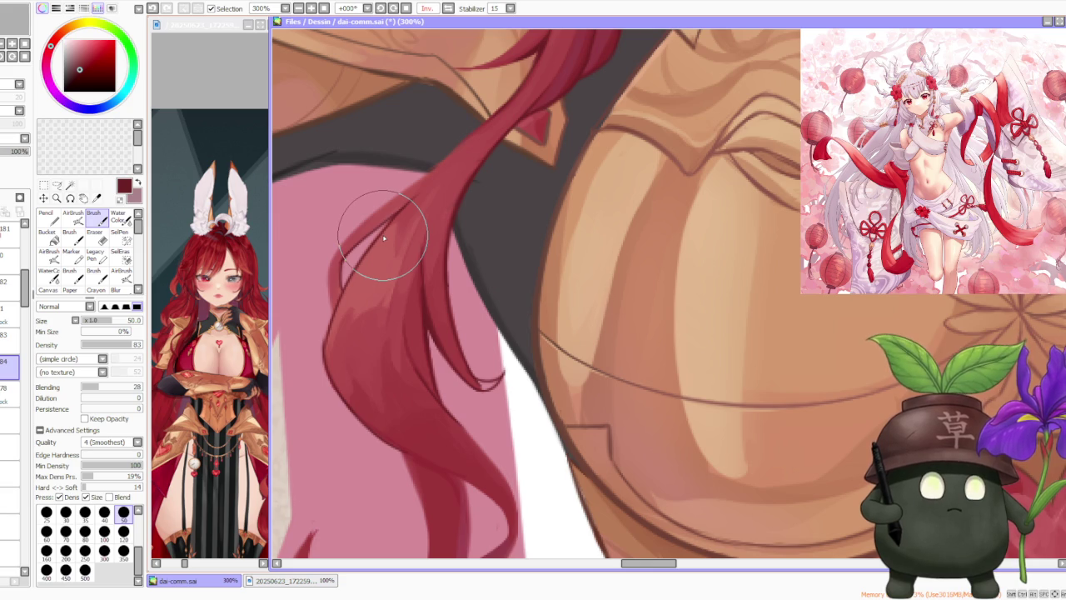
{"action": "scroll", "coordinate": [383, 239], "scroll_direction": "down", "scroll_amount": 3}
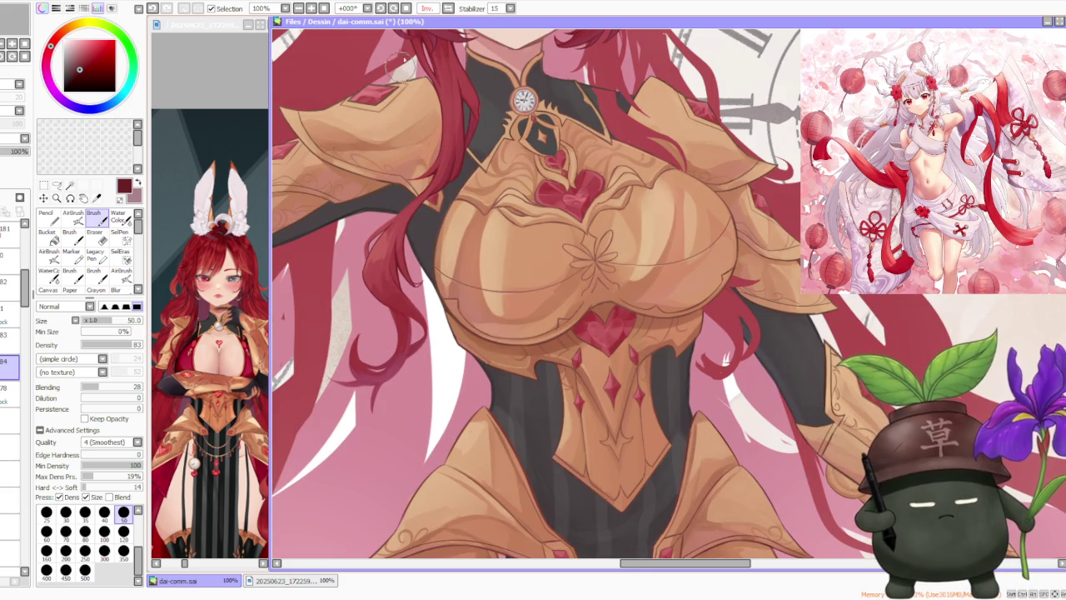
{"action": "left_click", "coordinate": [380, 8]}
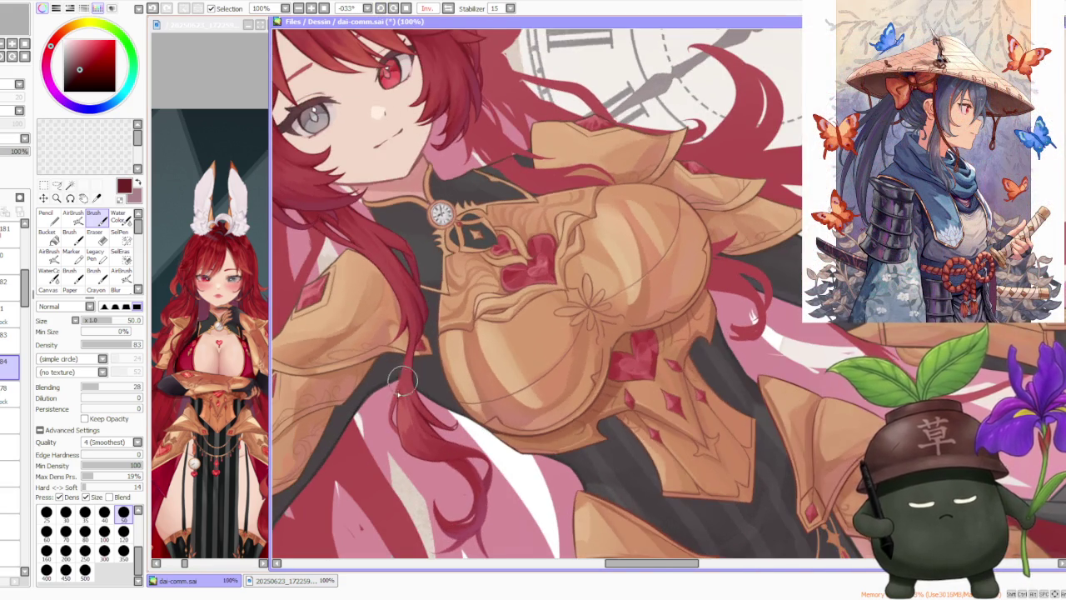
Step: Undo two earlier hair strokes and try thin lines along the strand
{"action": "scroll", "coordinate": [402, 413], "scroll_direction": "up", "scroll_amount": 3}
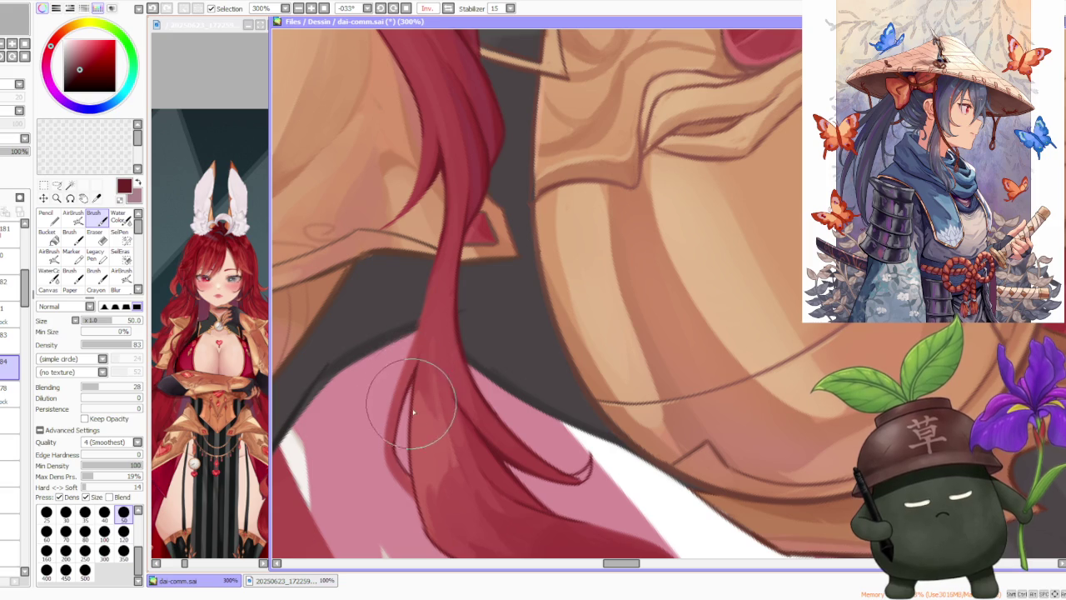
{"action": "key", "text": "ctrl+z"}
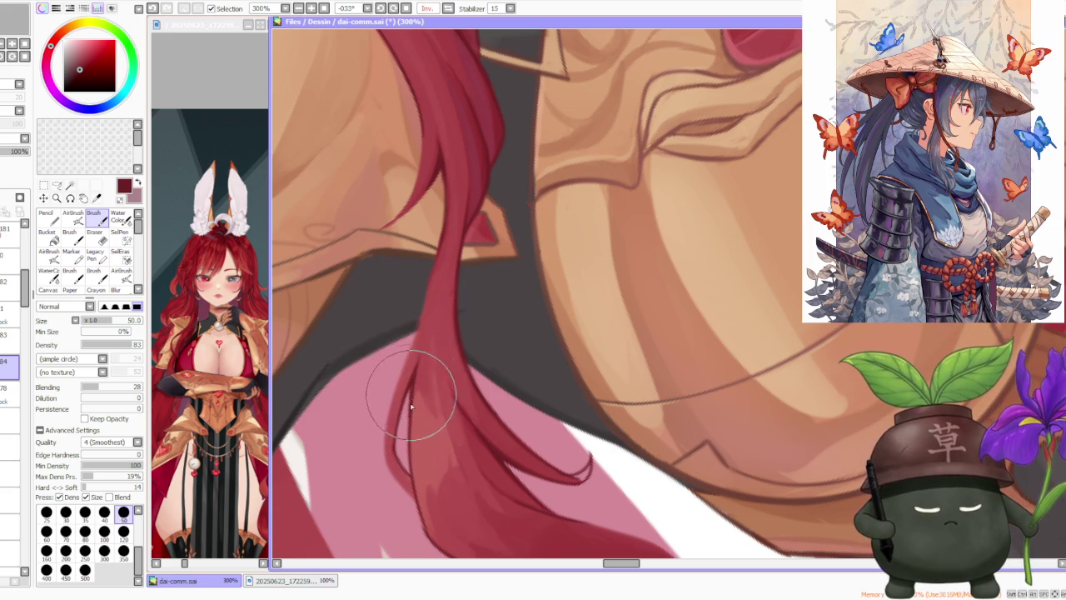
{"action": "key", "text": "ctrl+z"}
{"action": "left_click_drag", "start_coordinate": [392, 380], "coordinate": [420, 315]}
{"action": "key", "text": "ctrl+z"}
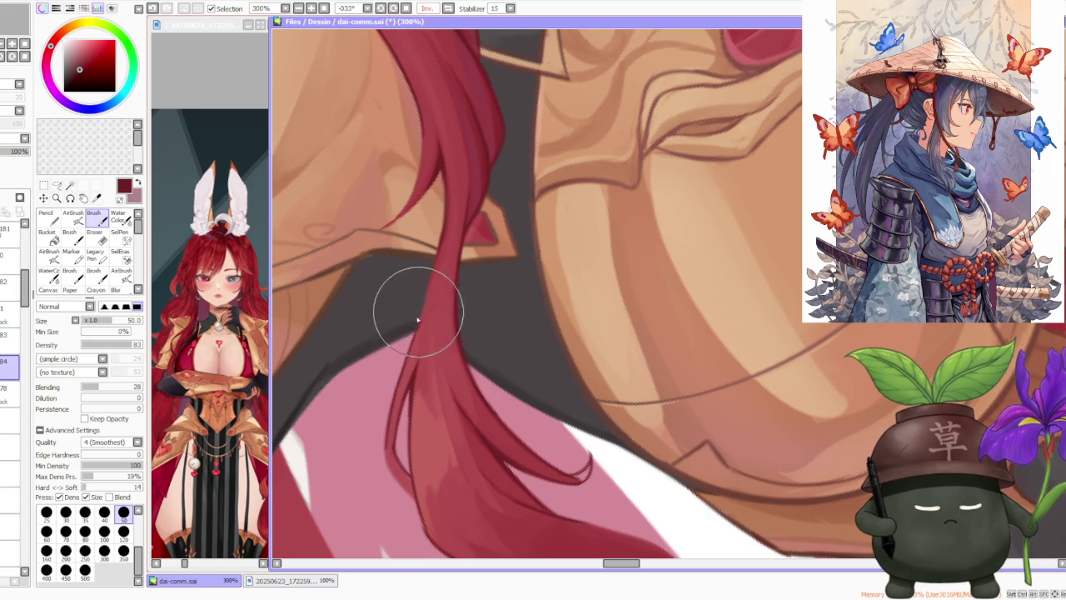
{"action": "scroll", "coordinate": [426, 296], "scroll_direction": "down", "scroll_amount": 2}
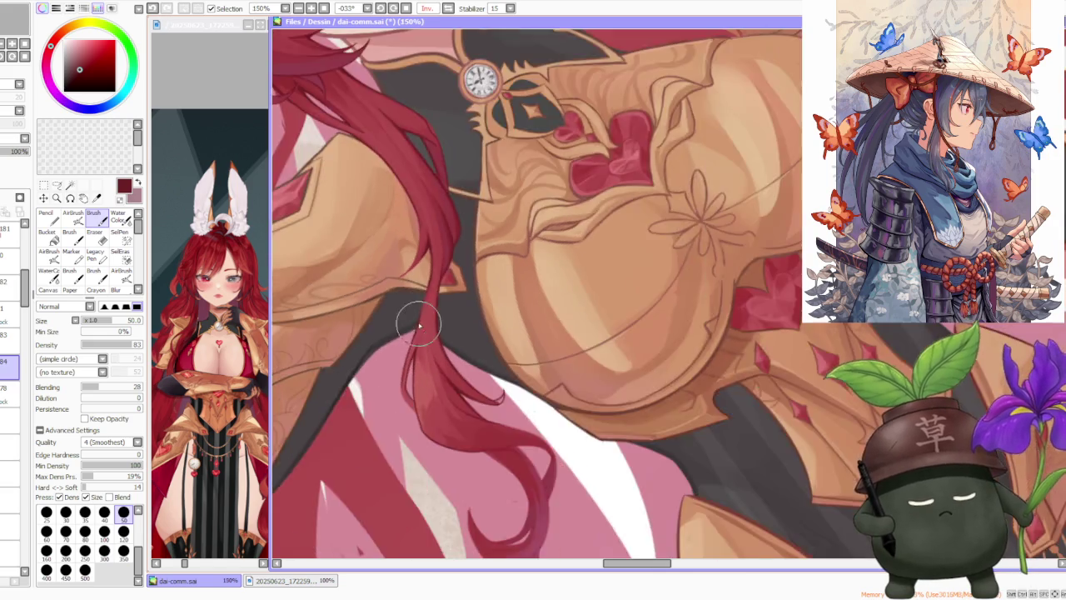
{"action": "scroll", "coordinate": [422, 318], "scroll_direction": "up", "scroll_amount": 2}
{"action": "left_click_drag", "start_coordinate": [405, 375], "coordinate": [428, 267]}
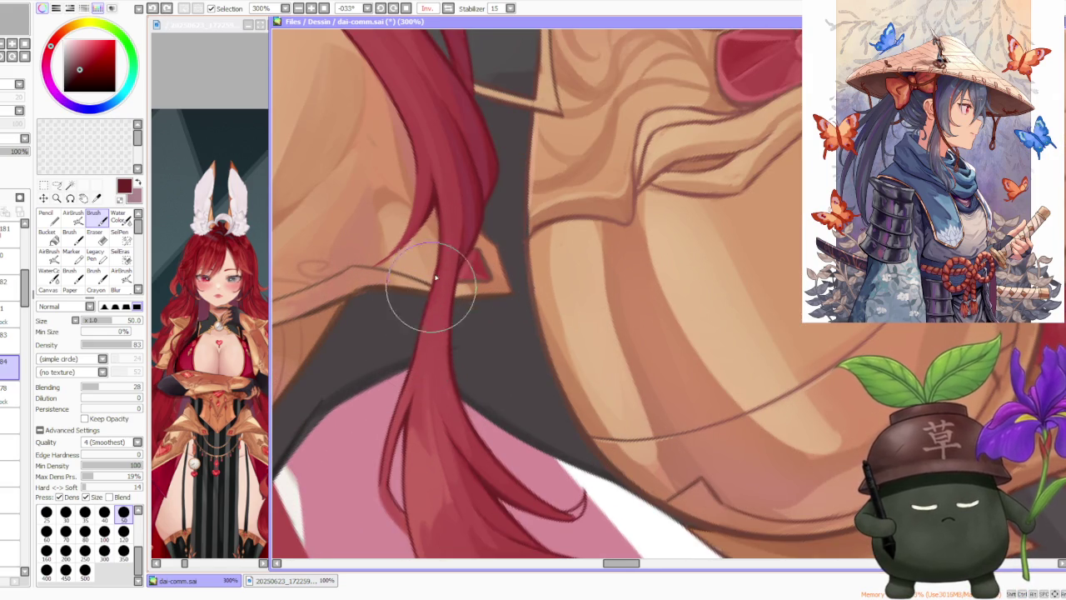
{"action": "key", "text": "ctrl+z"}
Step: Draw thin dark strands extending down the hair lock past the chest armour
{"action": "scroll", "coordinate": [417, 357], "scroll_direction": "down", "scroll_amount": 2}
{"action": "scroll", "coordinate": [413, 403], "scroll_direction": "up", "scroll_amount": 2}
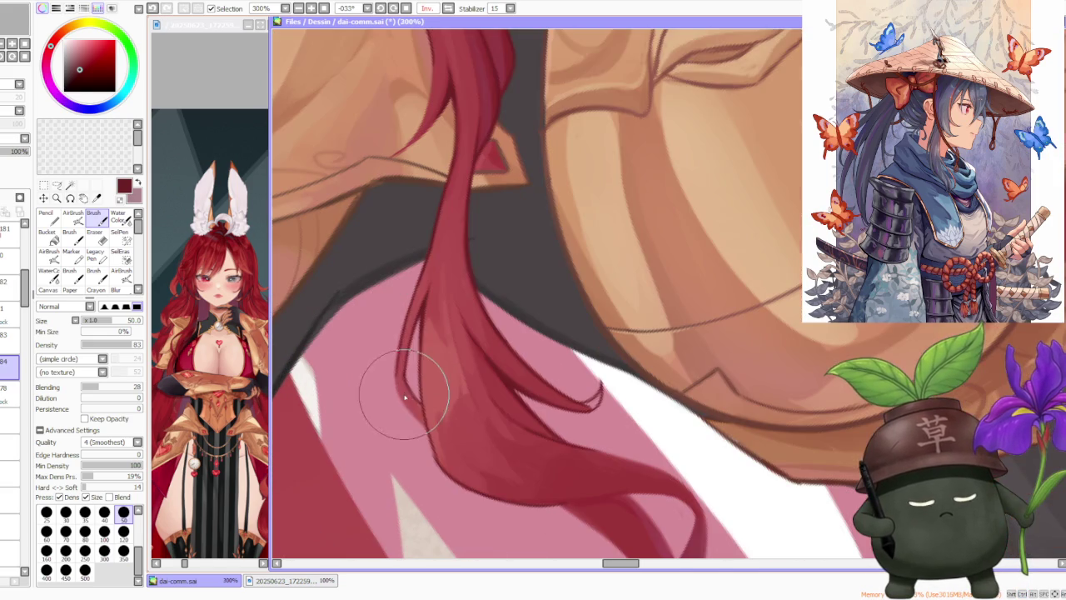
{"action": "left_click_drag", "start_coordinate": [397, 370], "coordinate": [405, 406]}
{"action": "key", "text": "ctrl+z"}
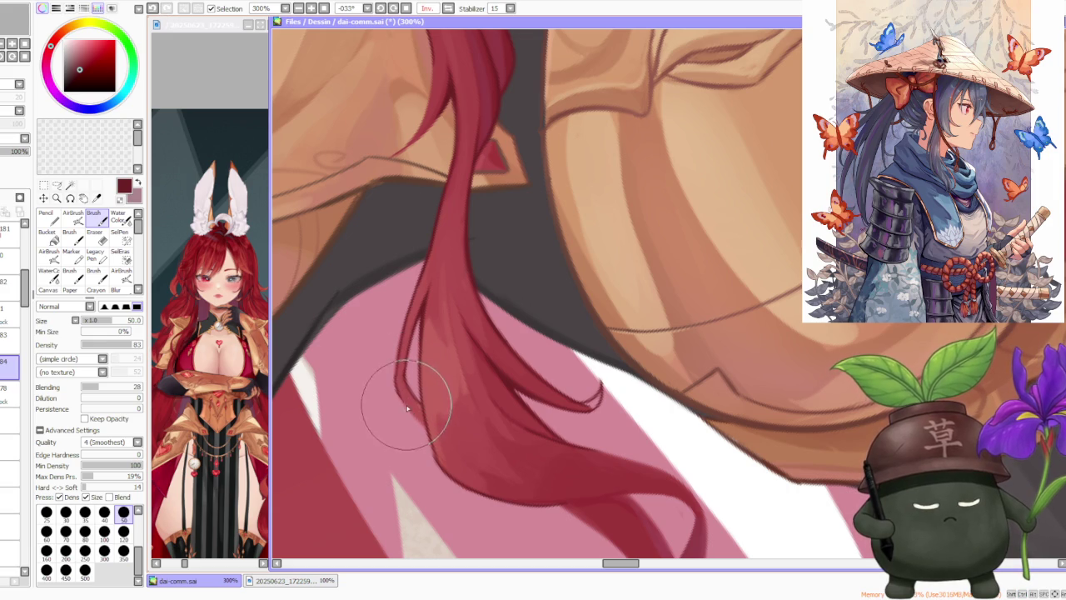
{"action": "left_click_drag", "start_coordinate": [402, 398], "coordinate": [418, 422]}
{"action": "key", "text": "ctrl+z"}
{"action": "left_click_drag", "start_coordinate": [402, 374], "coordinate": [417, 416]}
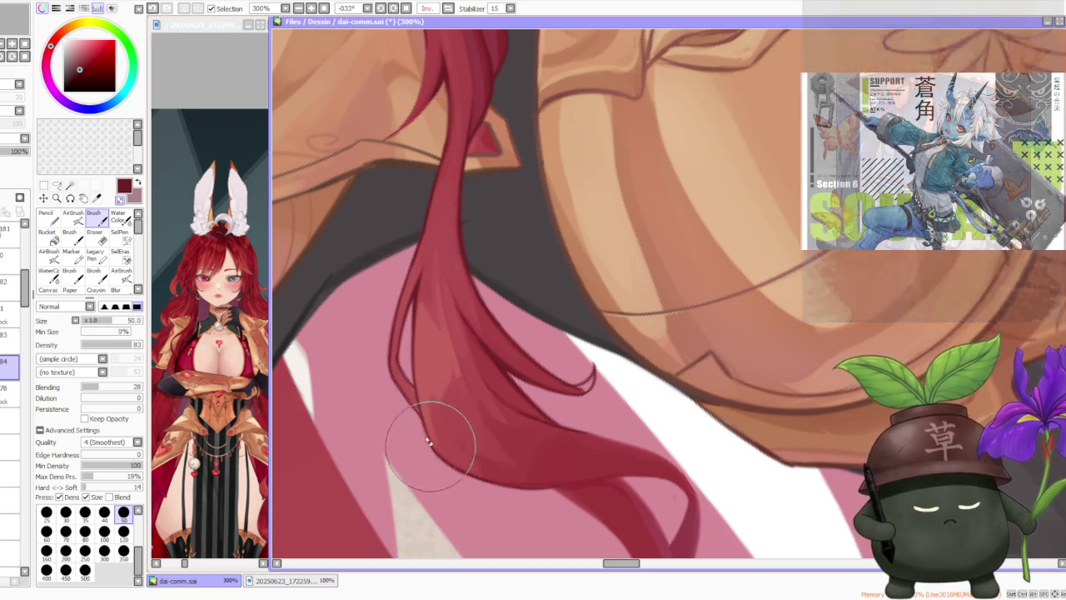
{"action": "scroll", "coordinate": [429, 442], "scroll_direction": "down", "scroll_amount": 3}
{"action": "scroll", "coordinate": [422, 337], "scroll_direction": "down", "scroll_amount": 2}
{"action": "scroll", "coordinate": [428, 329], "scroll_direction": "up", "scroll_amount": 1}
{"action": "scroll", "coordinate": [433, 321], "scroll_direction": "up", "scroll_amount": 1}
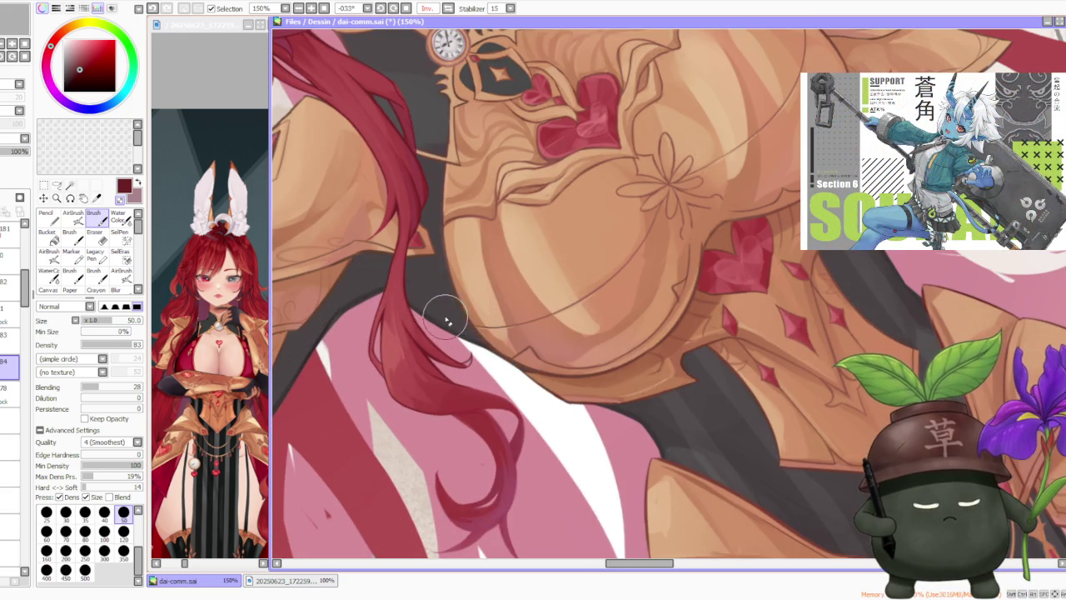
{"action": "scroll", "coordinate": [460, 319], "scroll_direction": "down", "scroll_amount": 2}
{"action": "scroll", "coordinate": [459, 319], "scroll_direction": "down", "scroll_amount": 1}
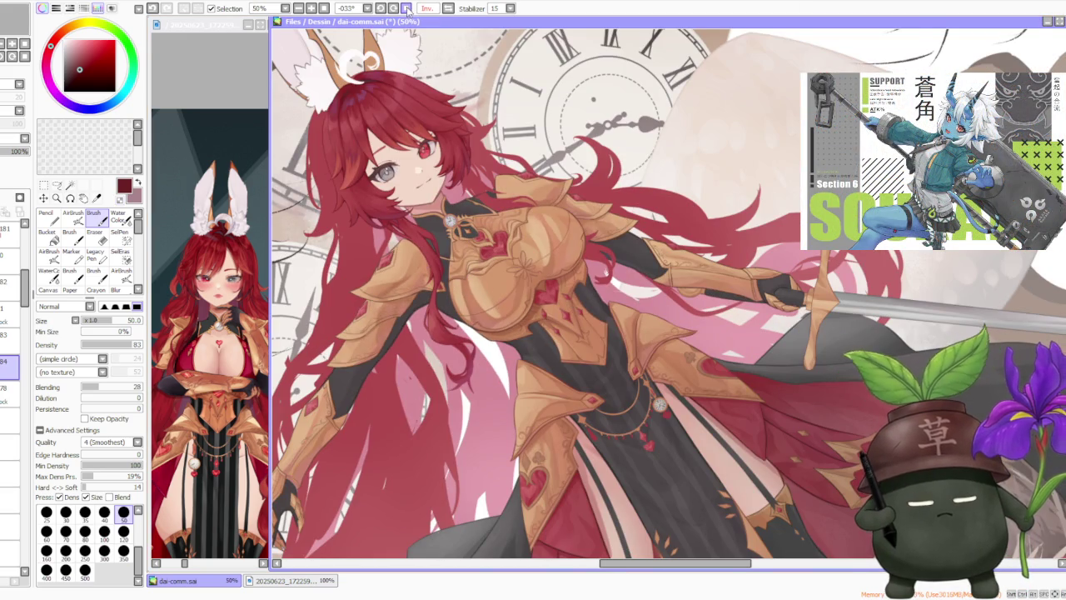
Step: Reset the canvas to an upright, unmirrored view
{"action": "left_click", "coordinate": [407, 8]}
{"action": "left_click", "coordinate": [448, 9]}
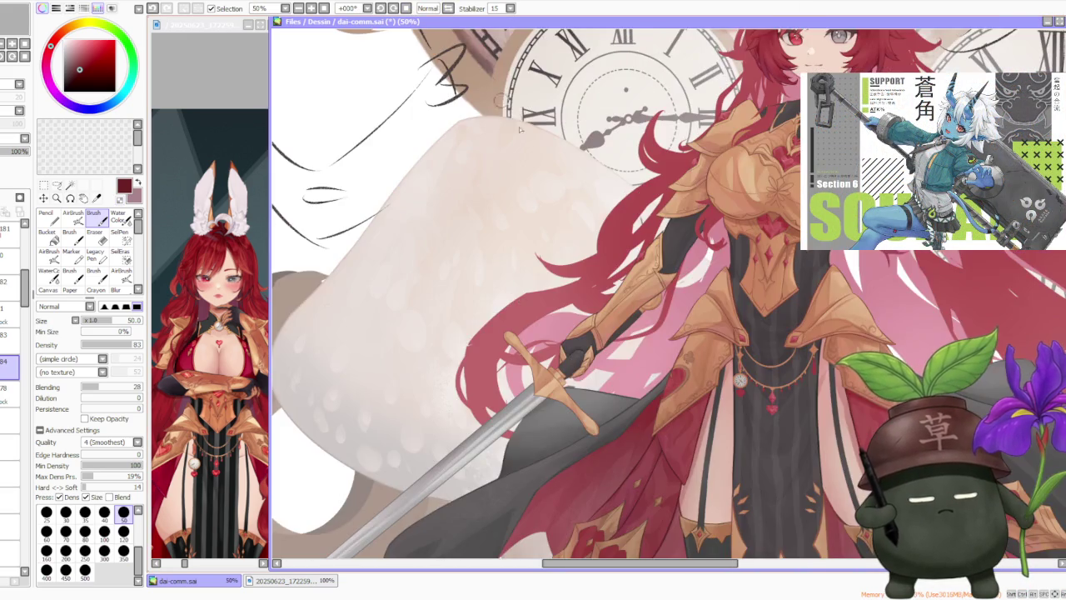
{"action": "scroll", "coordinate": [583, 213], "scroll_direction": "down", "scroll_amount": 2}
{"action": "scroll", "coordinate": [779, 200], "scroll_direction": "up", "scroll_amount": 1}
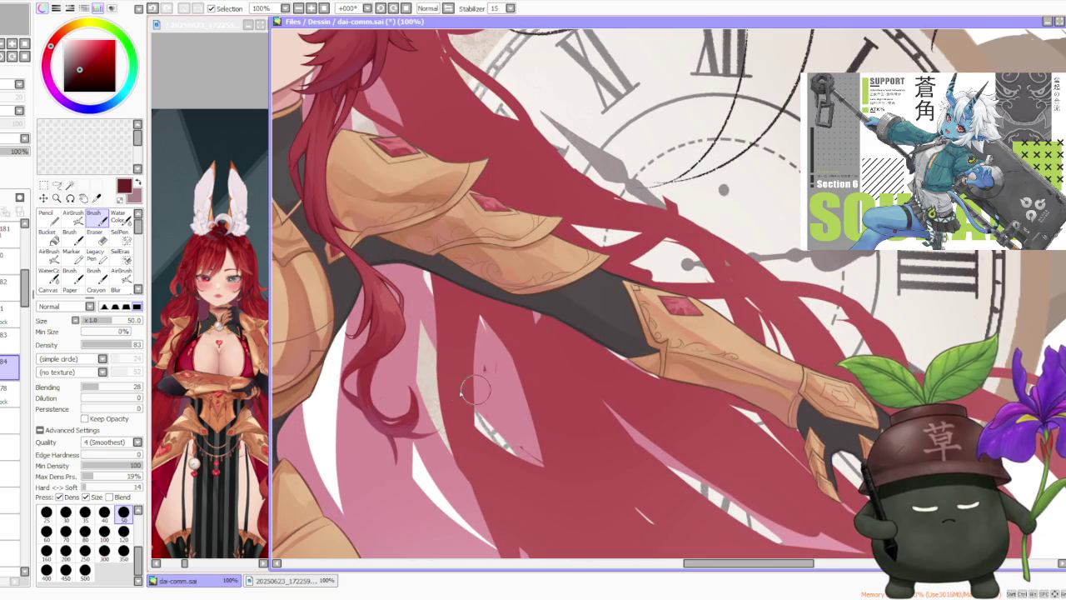
{"action": "scroll", "coordinate": [382, 395], "scroll_direction": "up", "scroll_amount": 2}
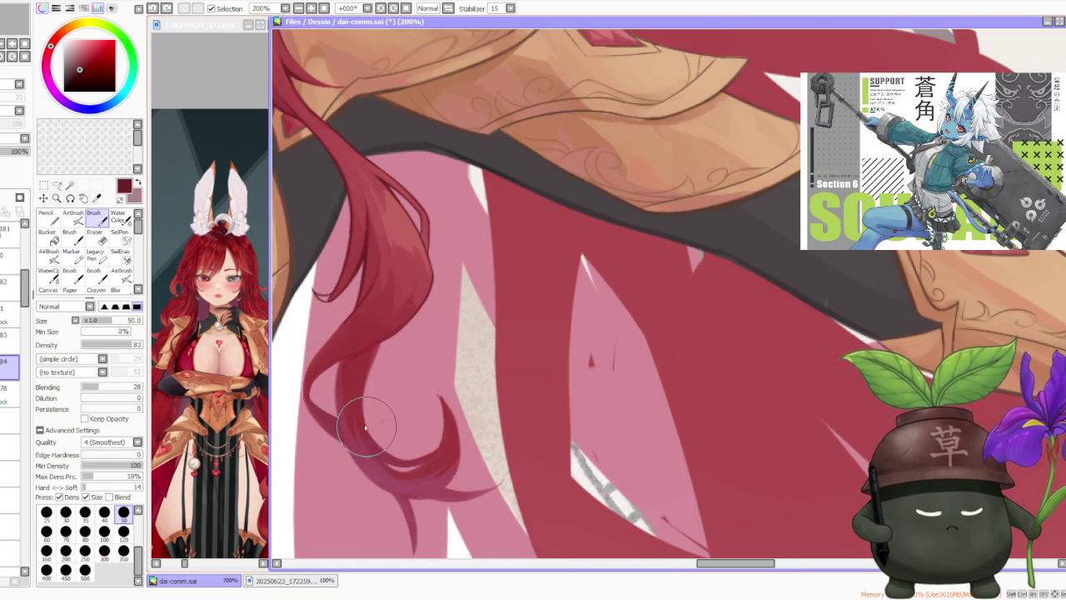
Step: Repaint the curl at the hair tip and retry the strand stroke several times
{"action": "key", "text": "ctrl+z"}
{"action": "left_click_drag", "start_coordinate": [390, 454], "coordinate": [381, 442]}
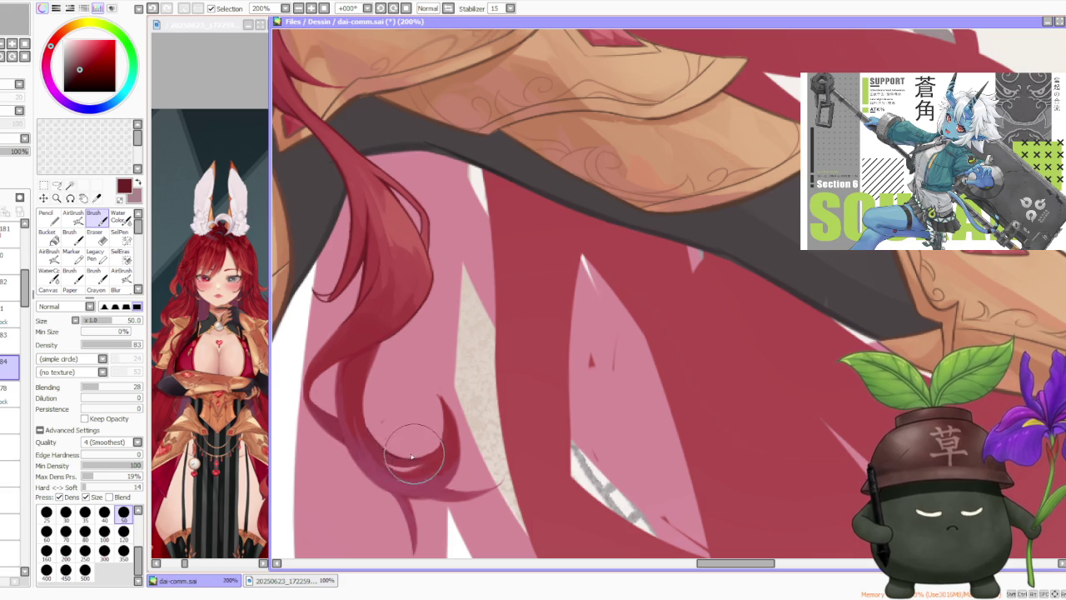
{"action": "key", "text": "ctrl+z"}
{"action": "left_click_drag", "start_coordinate": [366, 396], "coordinate": [384, 342]}
{"action": "key", "text": "ctrl+z"}
{"action": "left_click_drag", "start_coordinate": [366, 391], "coordinate": [383, 337]}
{"action": "key", "text": "ctrl+z"}
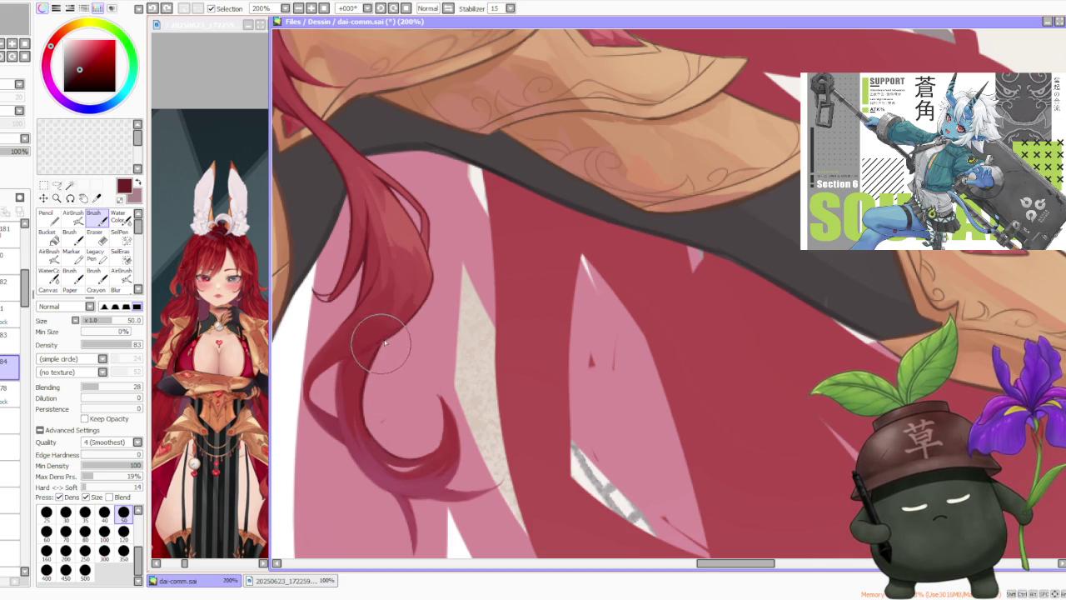
{"action": "scroll", "coordinate": [383, 346], "scroll_direction": "down", "scroll_amount": 2}
{"action": "scroll", "coordinate": [383, 346], "scroll_direction": "down", "scroll_amount": 2}
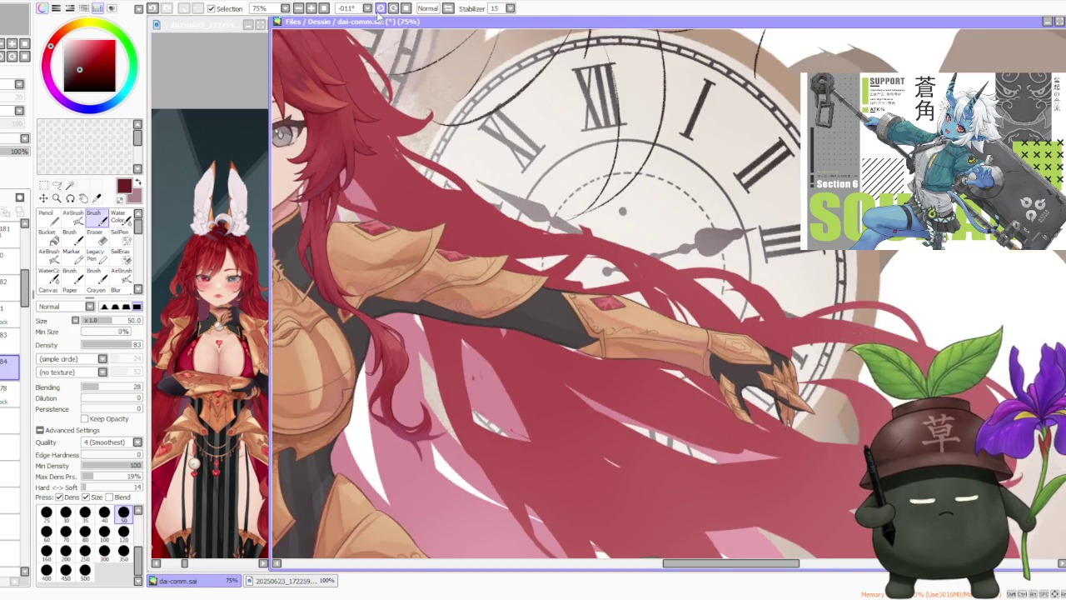
{"action": "scroll", "coordinate": [423, 387], "scroll_direction": "up", "scroll_amount": 1}
{"action": "scroll", "coordinate": [423, 387], "scroll_direction": "up", "scroll_amount": 1}
{"action": "scroll", "coordinate": [423, 387], "scroll_direction": "up", "scroll_amount": 1}
{"action": "scroll", "coordinate": [423, 387], "scroll_direction": "up", "scroll_amount": 1}
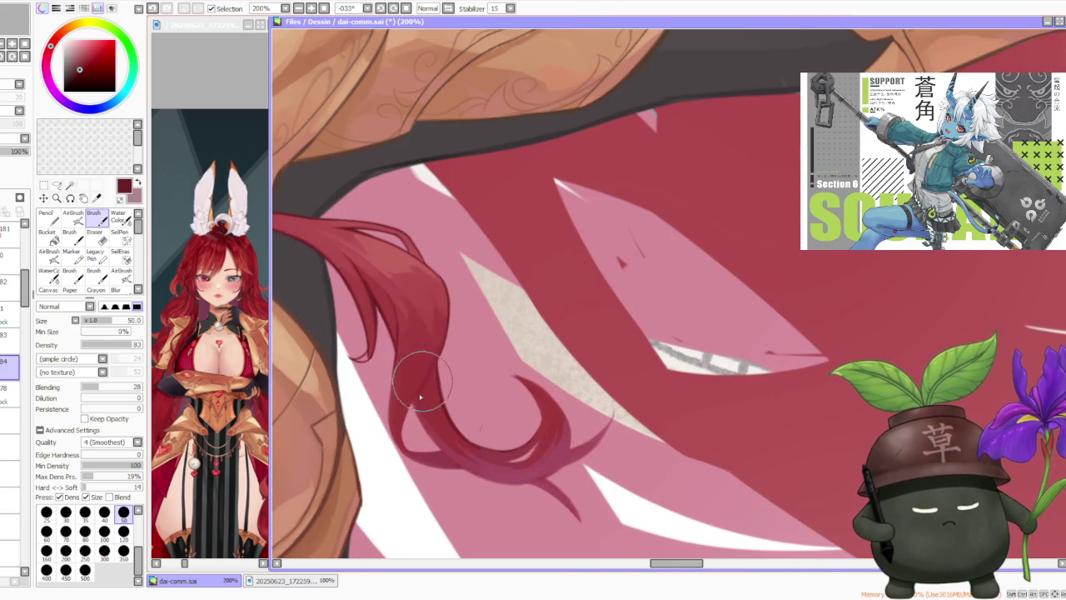
Step: Repaint the edge of the red hair strand down to its tip
{"action": "key", "text": "ctrl+z"}
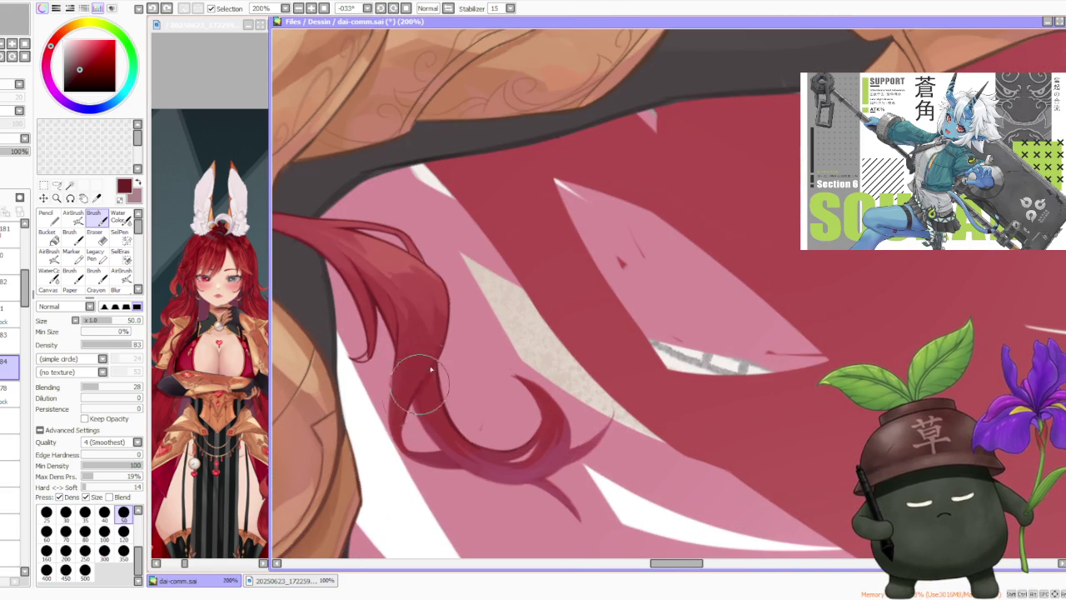
{"action": "left_click_drag", "start_coordinate": [440, 359], "coordinate": [425, 382]}
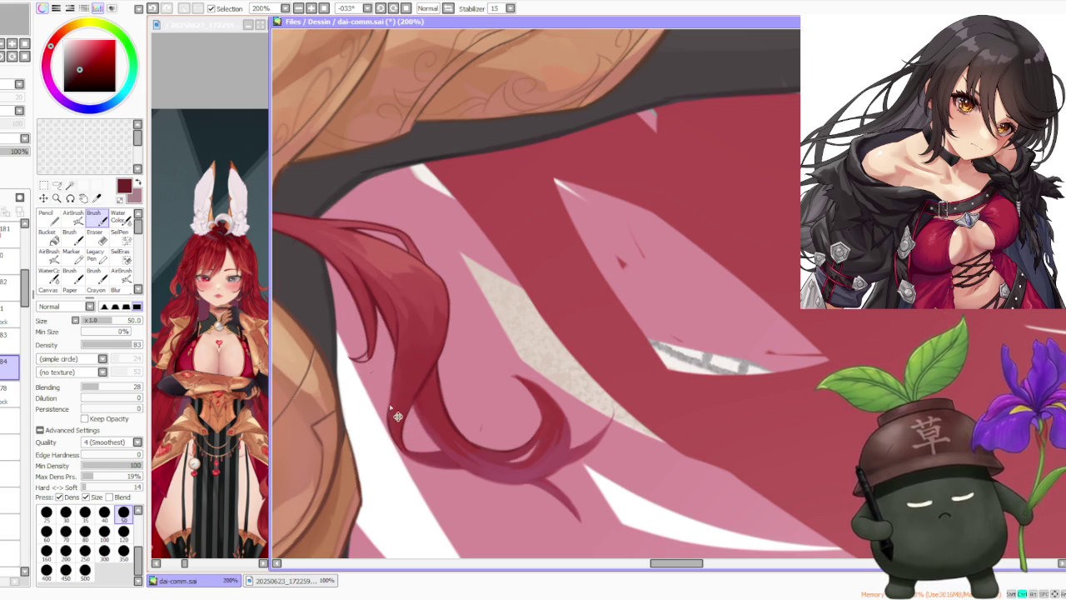
{"action": "key", "text": "ctrl+z"}
{"action": "left_click_drag", "start_coordinate": [393, 358], "coordinate": [390, 419]}
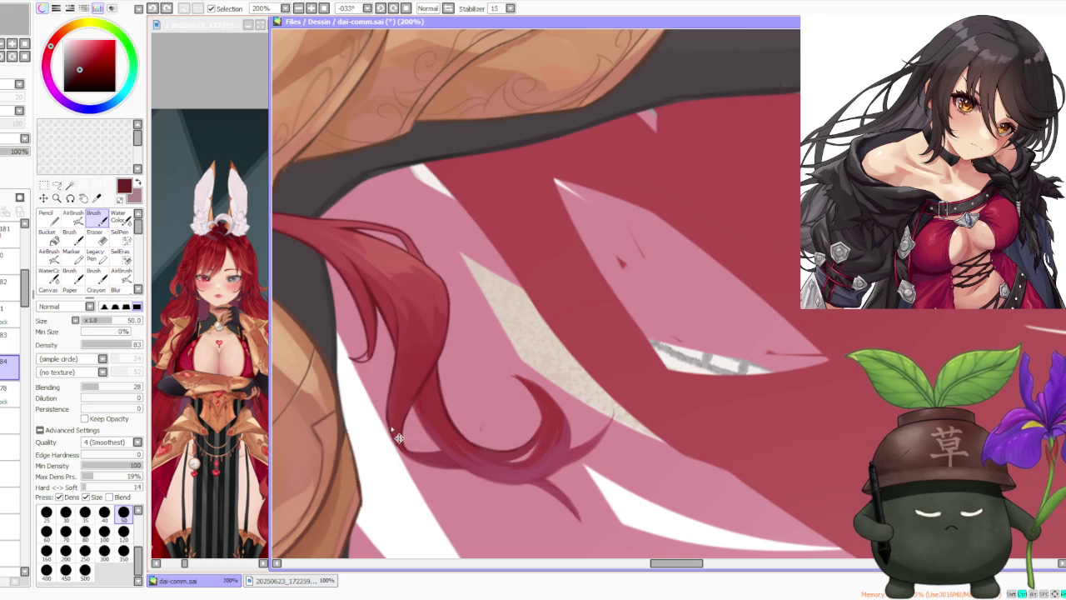
{"action": "scroll", "coordinate": [396, 367], "scroll_direction": "up", "scroll_amount": 1}
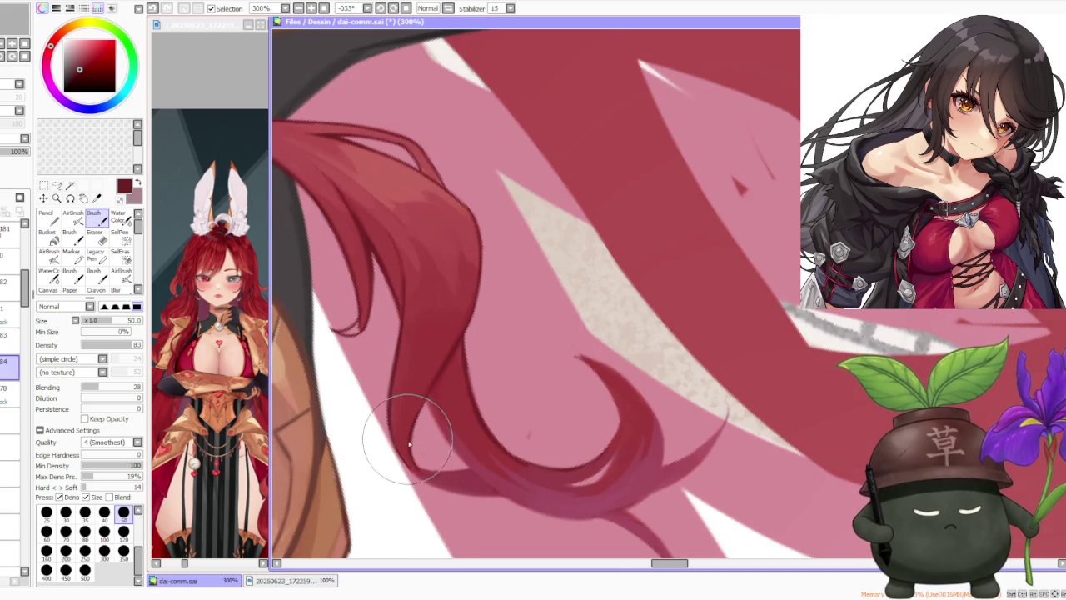
{"action": "key", "text": "h"}
{"action": "key", "text": "h"}
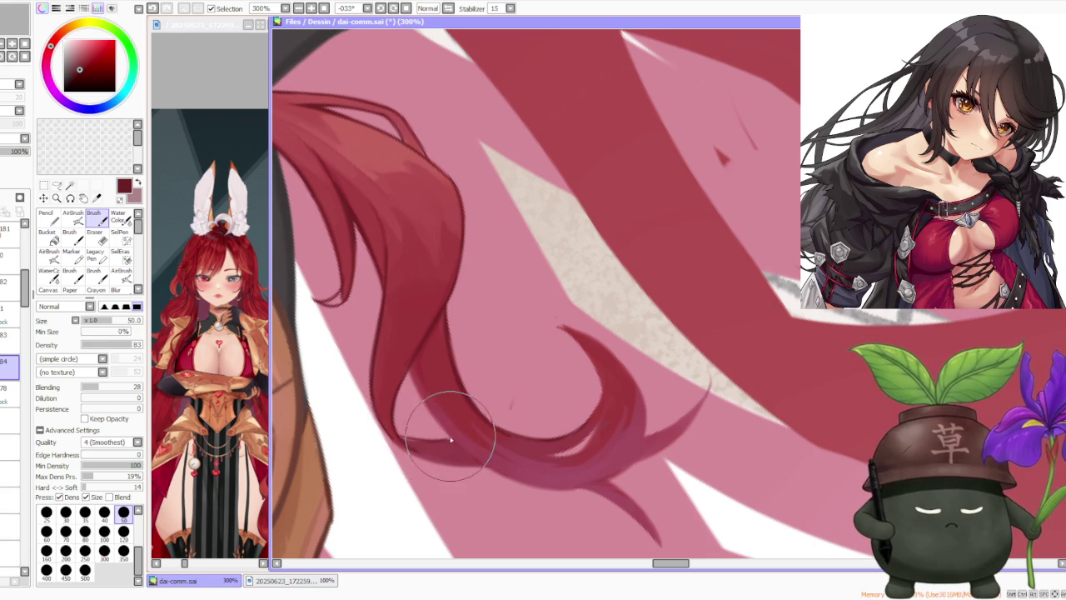
{"action": "mouse_move", "coordinate": [400, 439]}
{"action": "left_mouse_down"}
{"action": "mouse_move", "coordinate": [444, 441]}
{"action": "mouse_move", "coordinate": [400, 447]}
{"action": "left_mouse_up"}
{"action": "key", "text": "ctrl+z"}
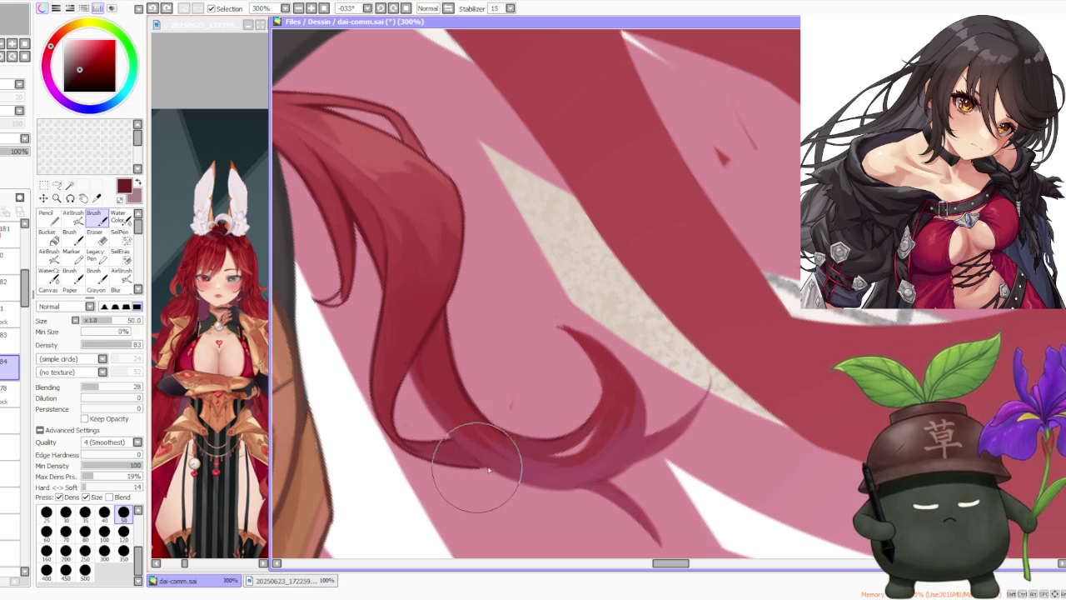
Step: Zoom in and out to review the finished hooked curl
{"action": "scroll", "coordinate": [482, 471], "scroll_direction": "down", "scroll_amount": 1}
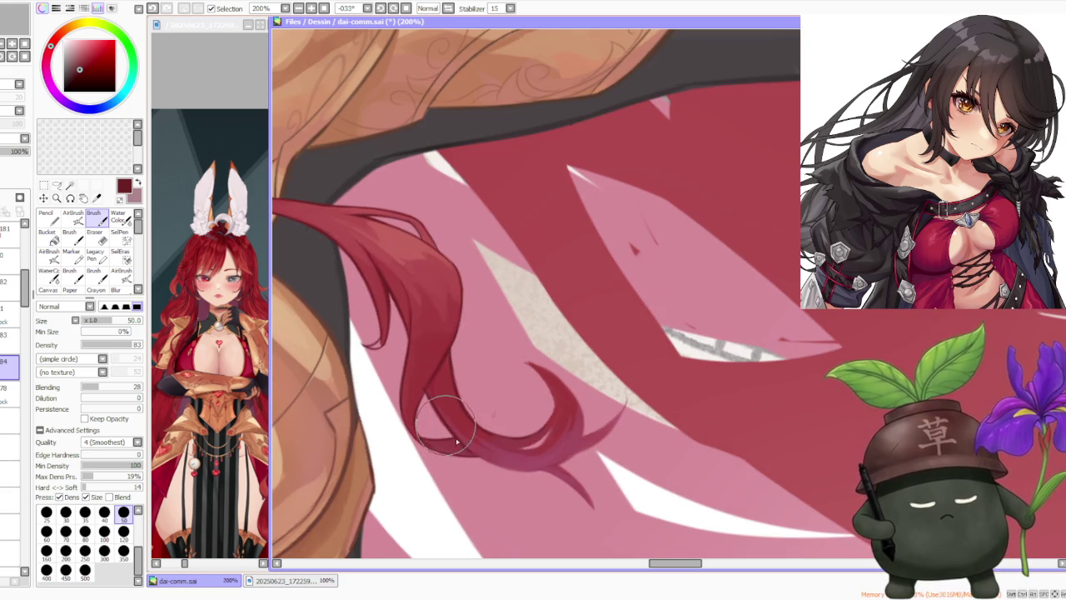
{"action": "scroll", "coordinate": [458, 416], "scroll_direction": "up", "scroll_amount": 1}
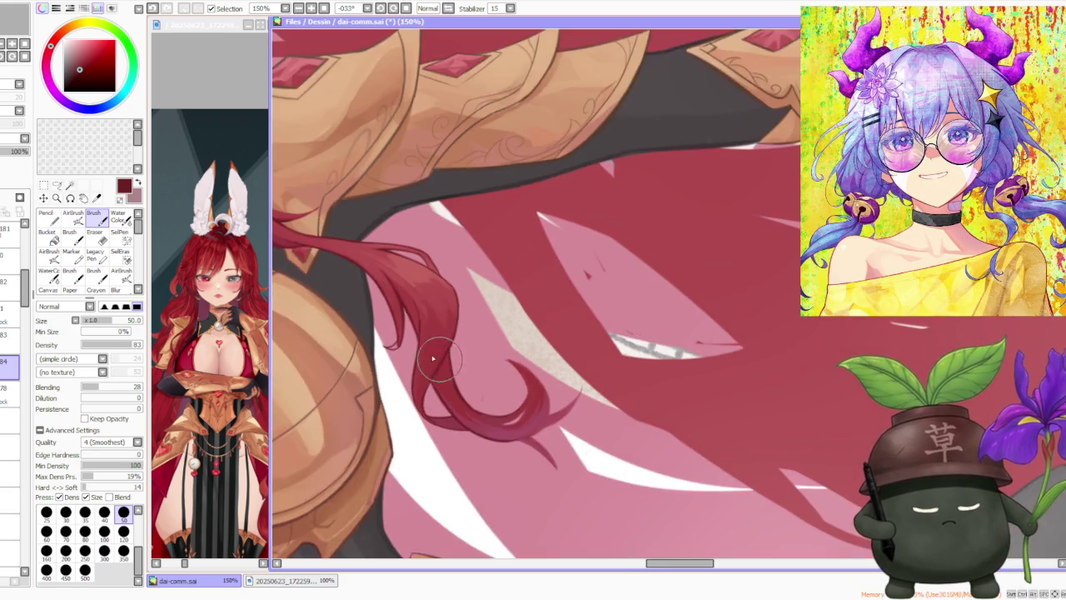
{"action": "scroll", "coordinate": [435, 380], "scroll_direction": "up", "scroll_amount": 1}
{"action": "scroll", "coordinate": [441, 408], "scroll_direction": "down", "scroll_amount": 1}
{"action": "scroll", "coordinate": [445, 391], "scroll_direction": "down", "scroll_amount": 1}
{"action": "scroll", "coordinate": [441, 360], "scroll_direction": "up", "scroll_amount": 1}
{"action": "scroll", "coordinate": [441, 374], "scroll_direction": "up", "scroll_amount": 1}
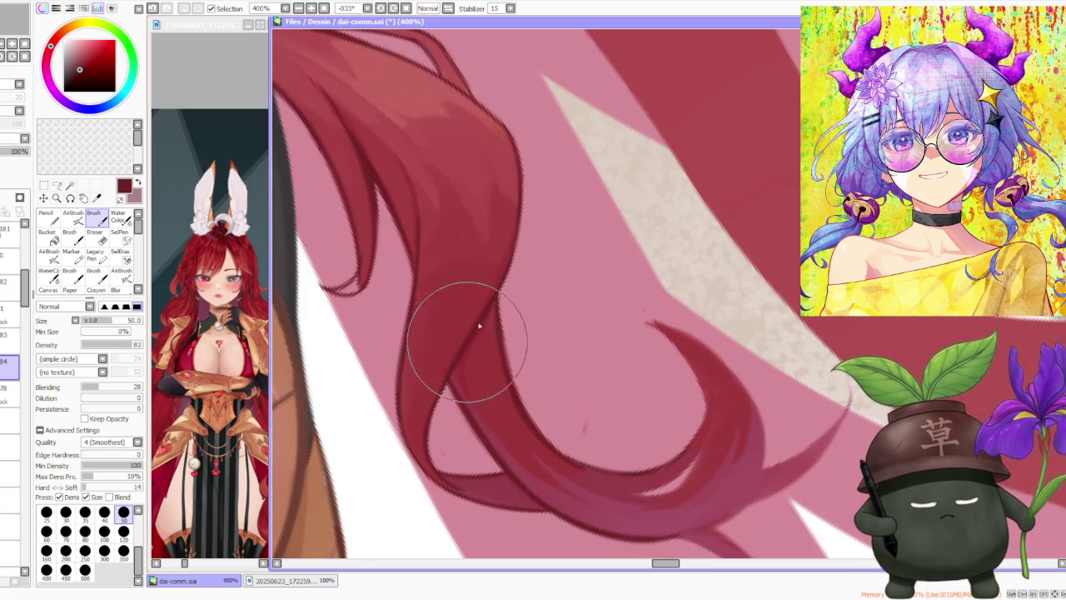
{"action": "scroll", "coordinate": [499, 282], "scroll_direction": "down", "scroll_amount": 1}
{"action": "scroll", "coordinate": [499, 282], "scroll_direction": "down", "scroll_amount": 3}
{"action": "scroll", "coordinate": [508, 201], "scroll_direction": "down", "scroll_amount": 3}
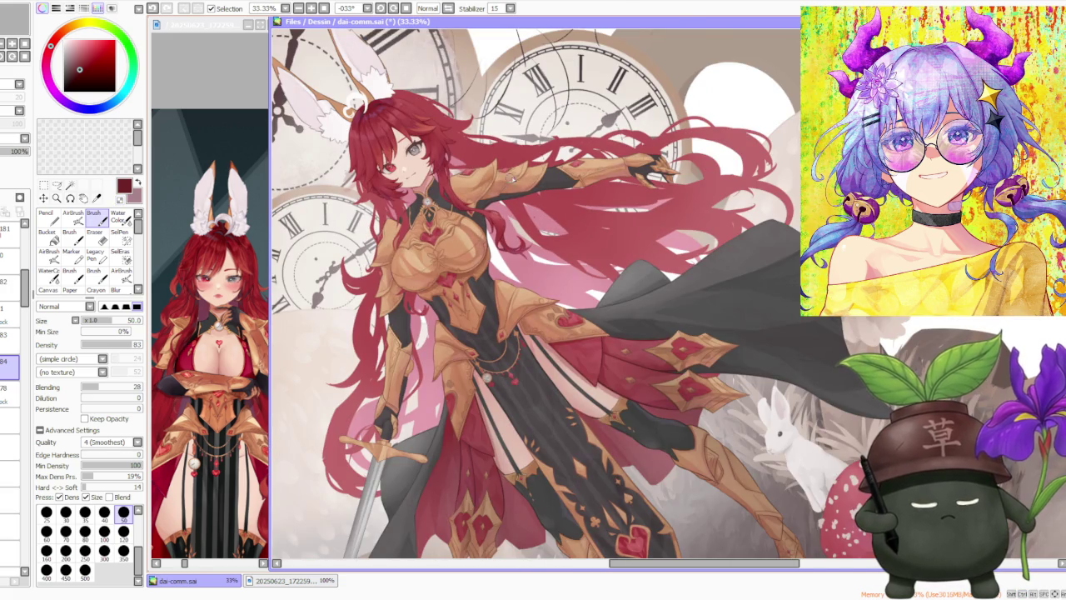
Step: Reset the canvas rotation to upright and zoom around to inspect the whole illustration
{"action": "left_click", "coordinate": [406, 8]}
{"action": "scroll", "coordinate": [541, 221], "scroll_direction": "down", "scroll_amount": 1}
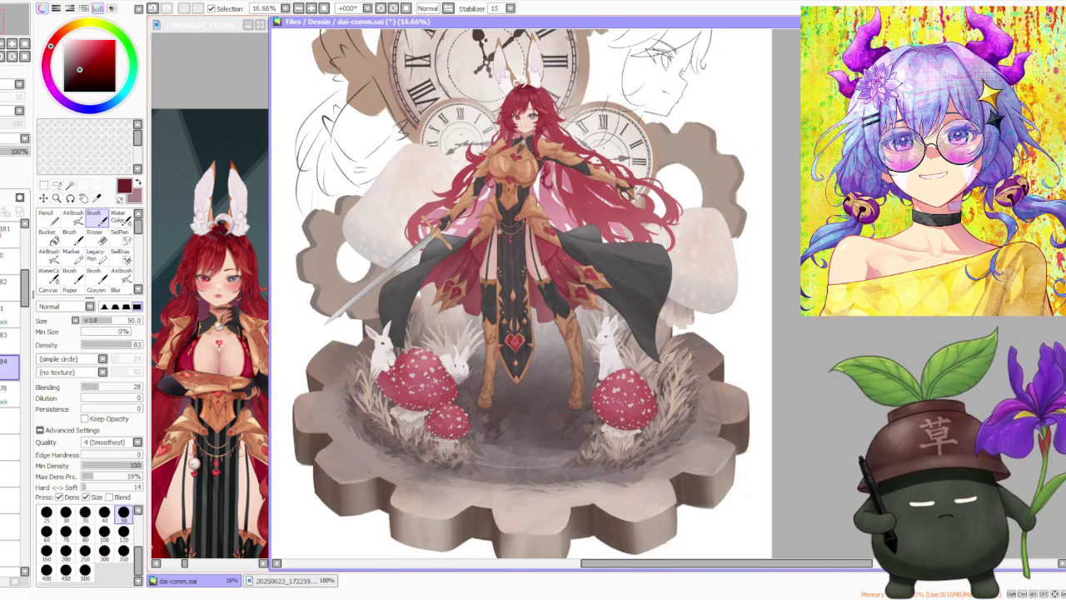
{"action": "scroll", "coordinate": [542, 133], "scroll_direction": "up", "scroll_amount": 4}
{"action": "scroll", "coordinate": [538, 163], "scroll_direction": "down", "scroll_amount": 1}
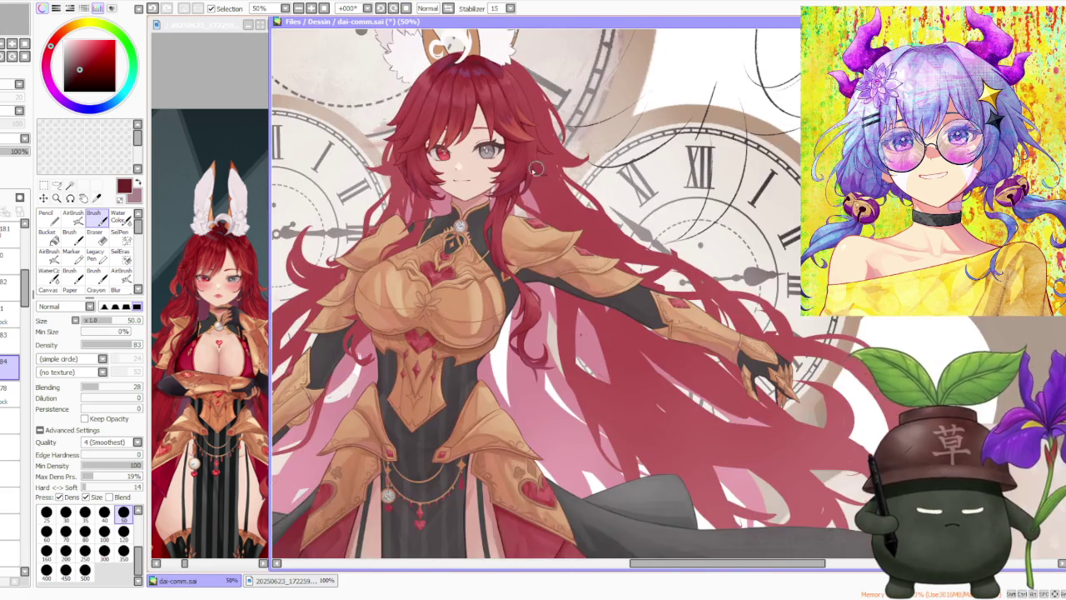
{"action": "scroll", "coordinate": [479, 302], "scroll_direction": "up", "scroll_amount": 2}
{"action": "scroll", "coordinate": [473, 297], "scroll_direction": "down", "scroll_amount": 3}
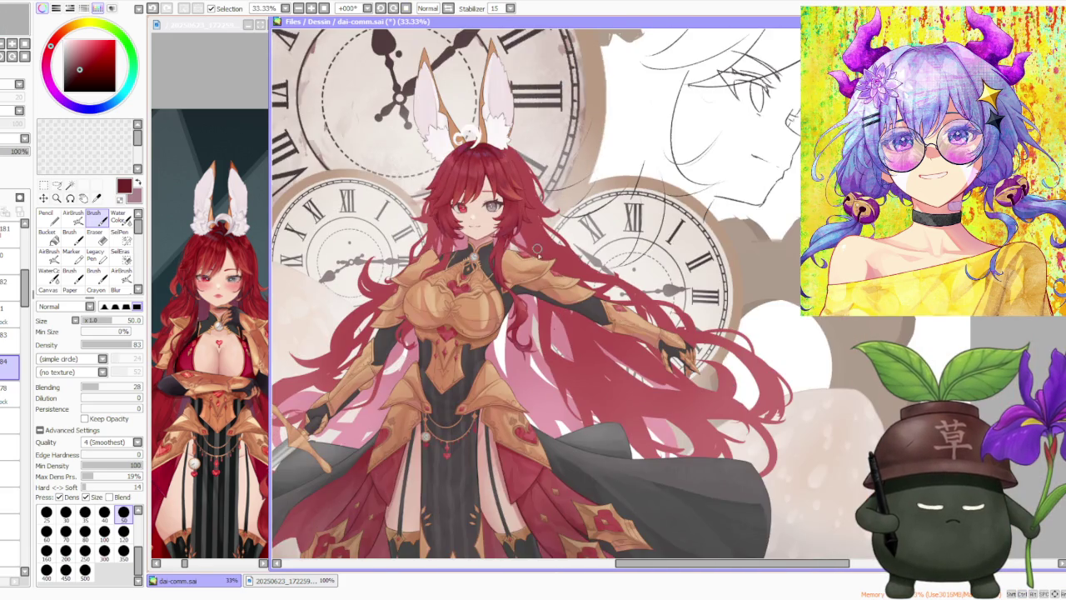
{"action": "scroll", "coordinate": [537, 250], "scroll_direction": "down", "scroll_amount": 1}
{"action": "scroll", "coordinate": [530, 285], "scroll_direction": "up", "scroll_amount": 1}
{"action": "scroll", "coordinate": [517, 239], "scroll_direction": "up", "scroll_amount": 4}
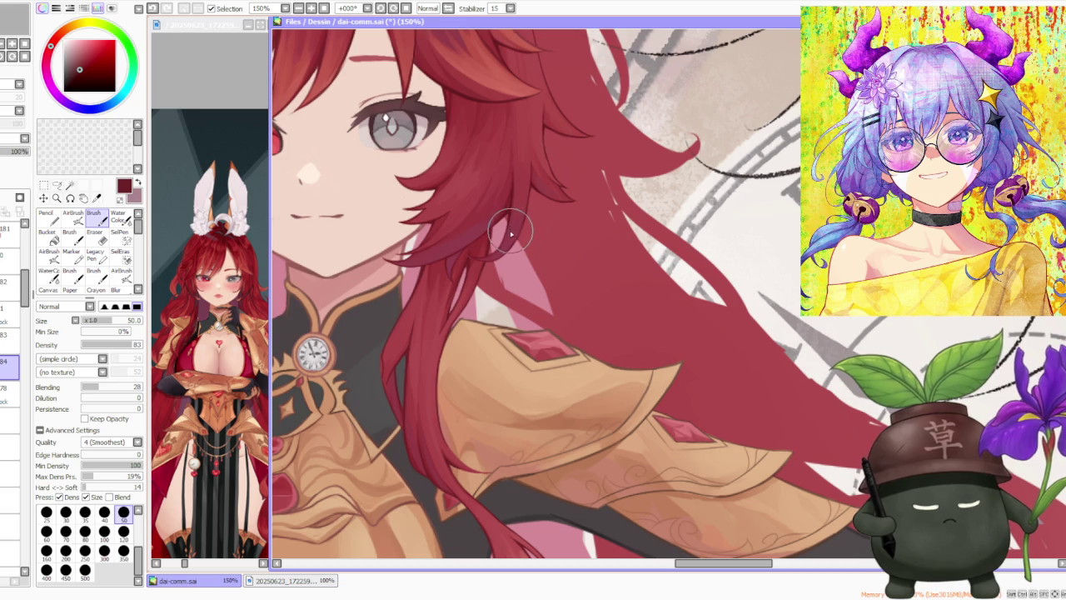
{"action": "scroll", "coordinate": [512, 239], "scroll_direction": "down", "scroll_amount": 2}
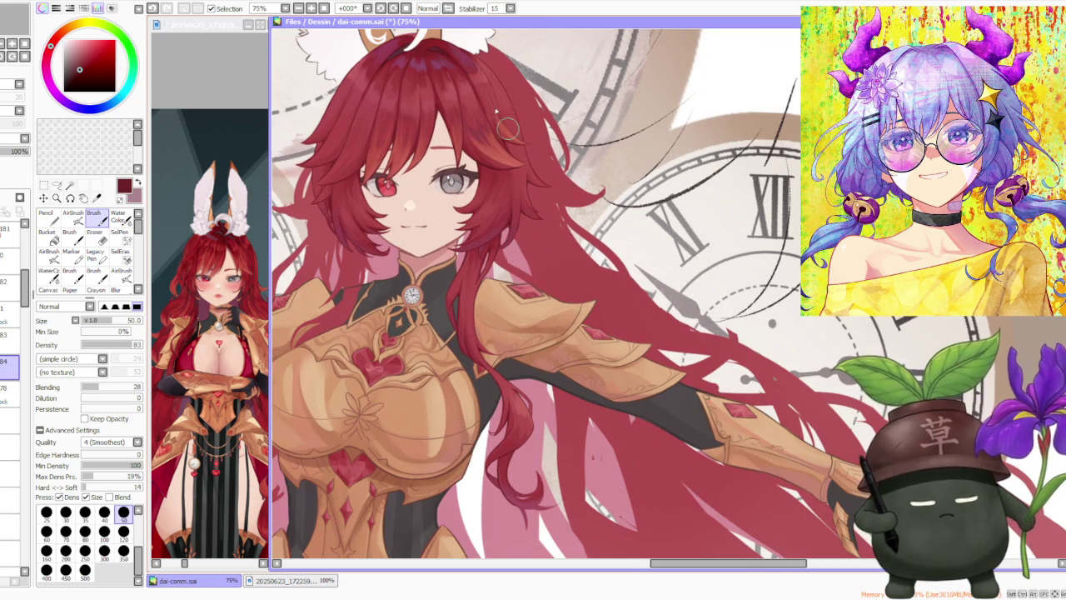
{"action": "scroll", "coordinate": [649, 209], "scroll_direction": "up", "scroll_amount": 1}
{"action": "scroll", "coordinate": [750, 250], "scroll_direction": "down", "scroll_amount": 1}
{"action": "scroll", "coordinate": [783, 267], "scroll_direction": "down", "scroll_amount": 2}
{"action": "scroll", "coordinate": [784, 266], "scroll_direction": "up", "scroll_amount": 3}
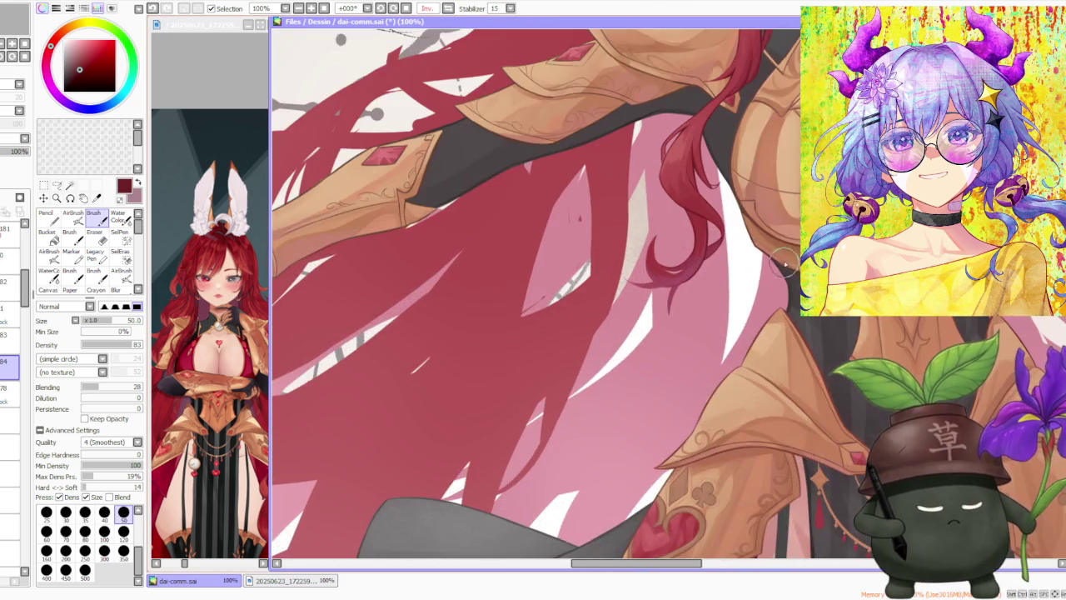
{"action": "scroll", "coordinate": [786, 228], "scroll_direction": "up", "scroll_amount": 2}
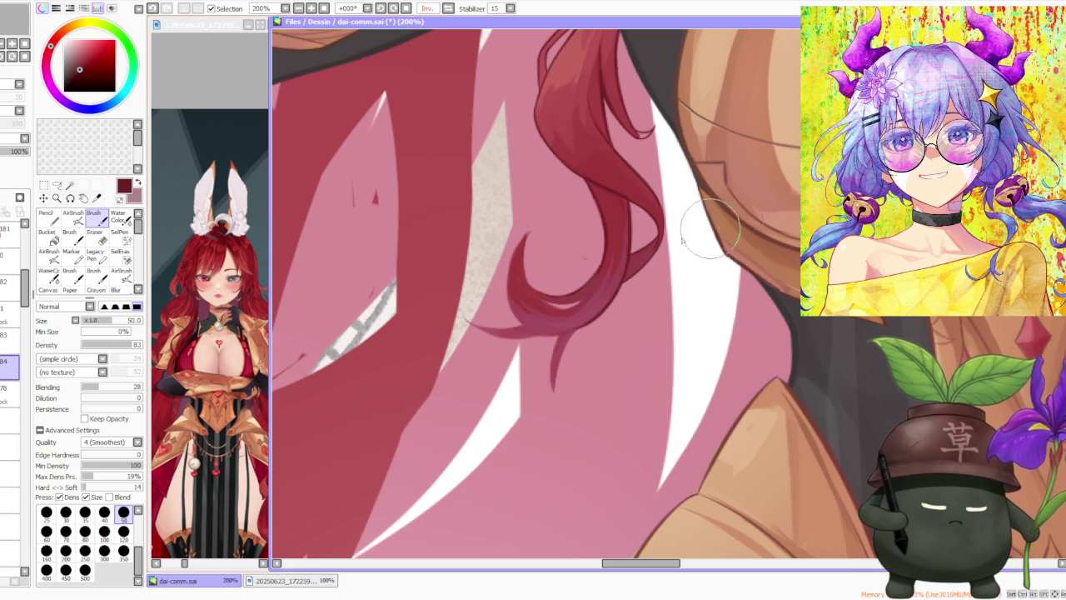
Step: Undo the most recent stroke on the red hair curl
{"action": "key", "text": "ctrl+z"}
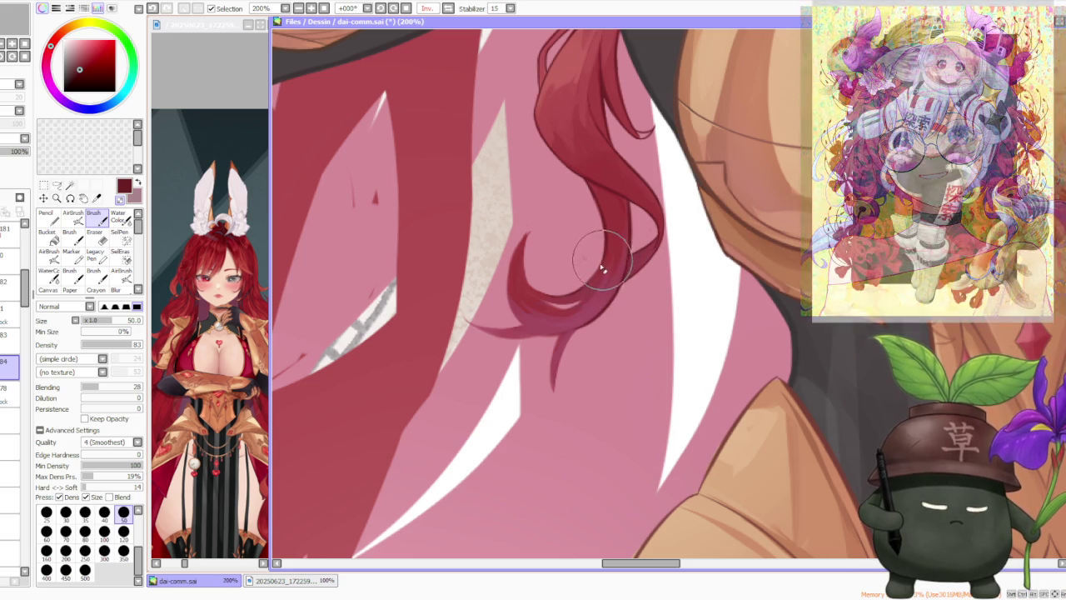
{"action": "scroll", "coordinate": [595, 284], "scroll_direction": "up", "scroll_amount": 1}
{"action": "scroll", "coordinate": [599, 284], "scroll_direction": "down", "scroll_amount": 2}
{"action": "scroll", "coordinate": [606, 286], "scroll_direction": "up", "scroll_amount": 2}
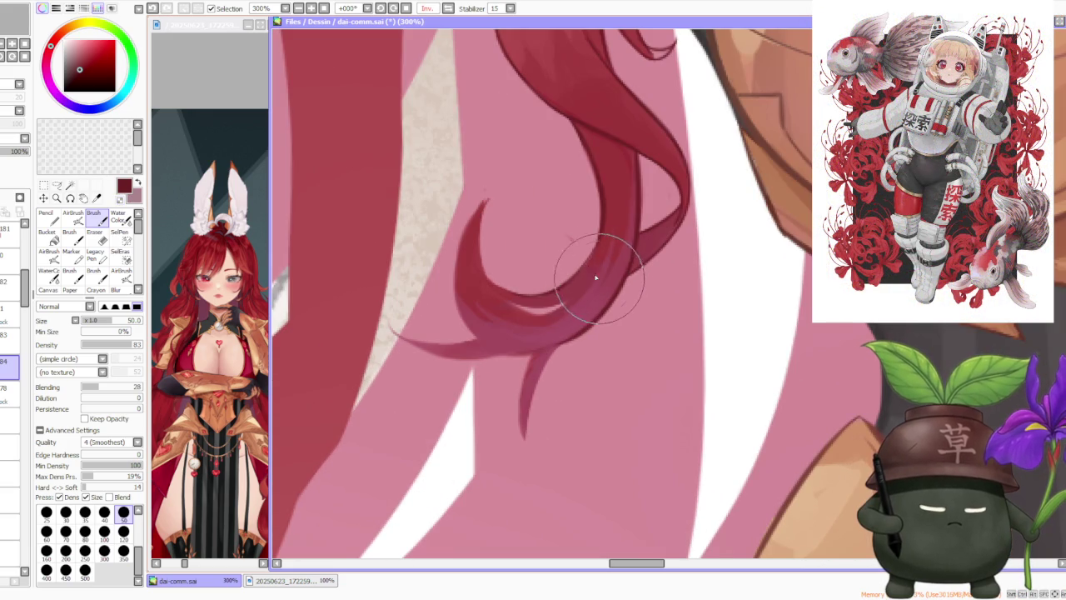
Step: Shade the curl's inner part and left edge darker red with a soft pink highlight
{"action": "mouse_move", "coordinate": [489, 262]}
{"action": "left_mouse_down"}
{"action": "mouse_move", "coordinate": [514, 312]}
{"action": "mouse_move", "coordinate": [551, 315]}
{"action": "mouse_move", "coordinate": [488, 278]}
{"action": "mouse_move", "coordinate": [528, 305]}
{"action": "mouse_move", "coordinate": [562, 305]}
{"action": "left_mouse_up"}
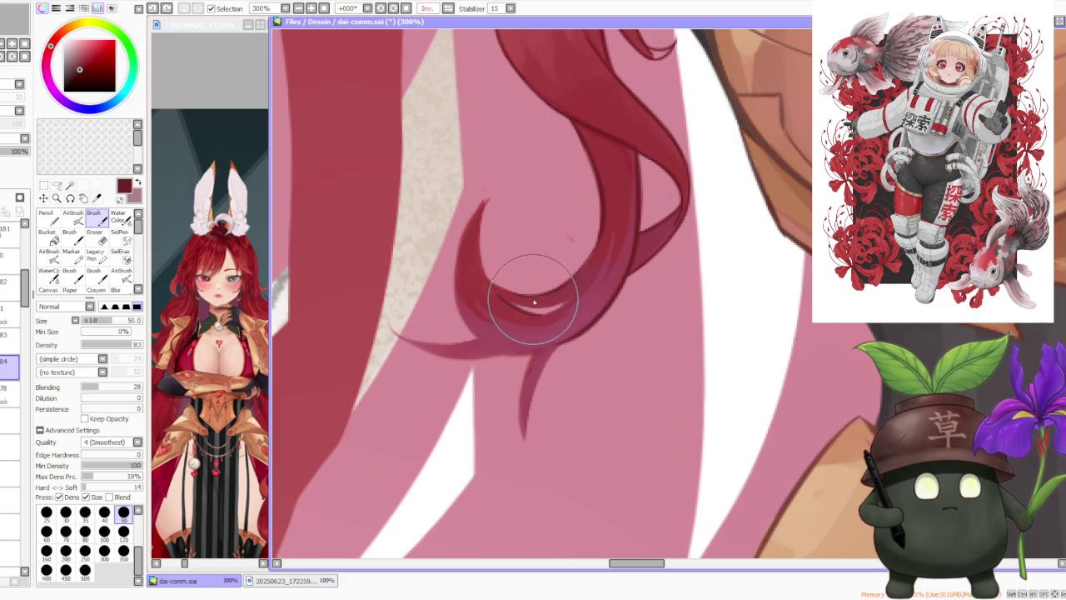
{"action": "mouse_move", "coordinate": [528, 278]}
{"action": "left_mouse_down"}
{"action": "mouse_move", "coordinate": [522, 272]}
{"action": "mouse_move", "coordinate": [522, 284]}
{"action": "left_mouse_up"}
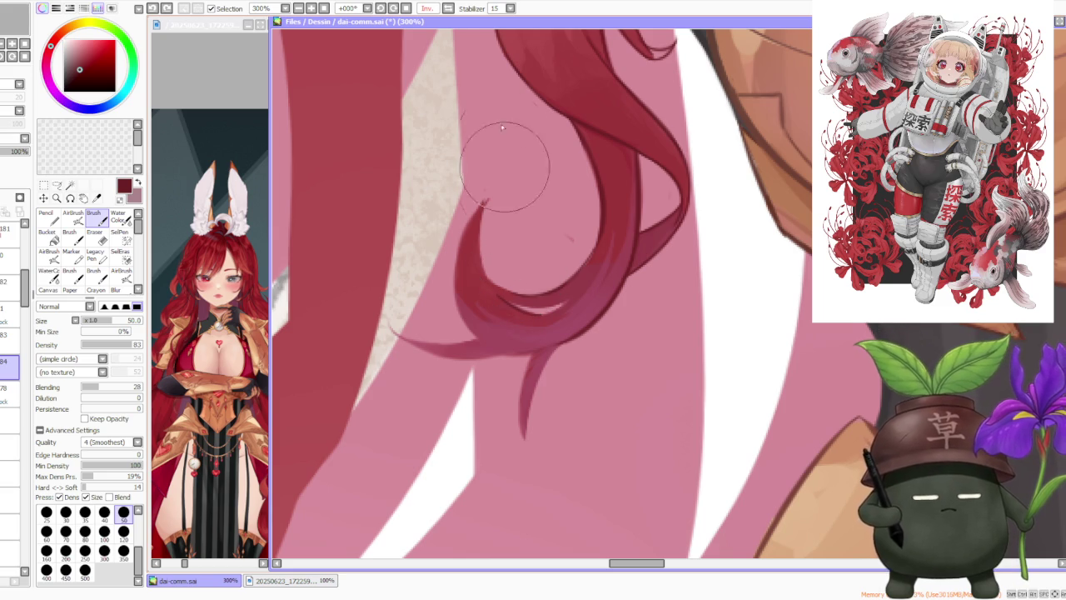
{"action": "scroll", "coordinate": [648, 102], "scroll_direction": "down", "scroll_amount": 1}
{"action": "scroll", "coordinate": [648, 101], "scroll_direction": "down", "scroll_amount": 1}
{"action": "scroll", "coordinate": [648, 102], "scroll_direction": "down", "scroll_amount": 1}
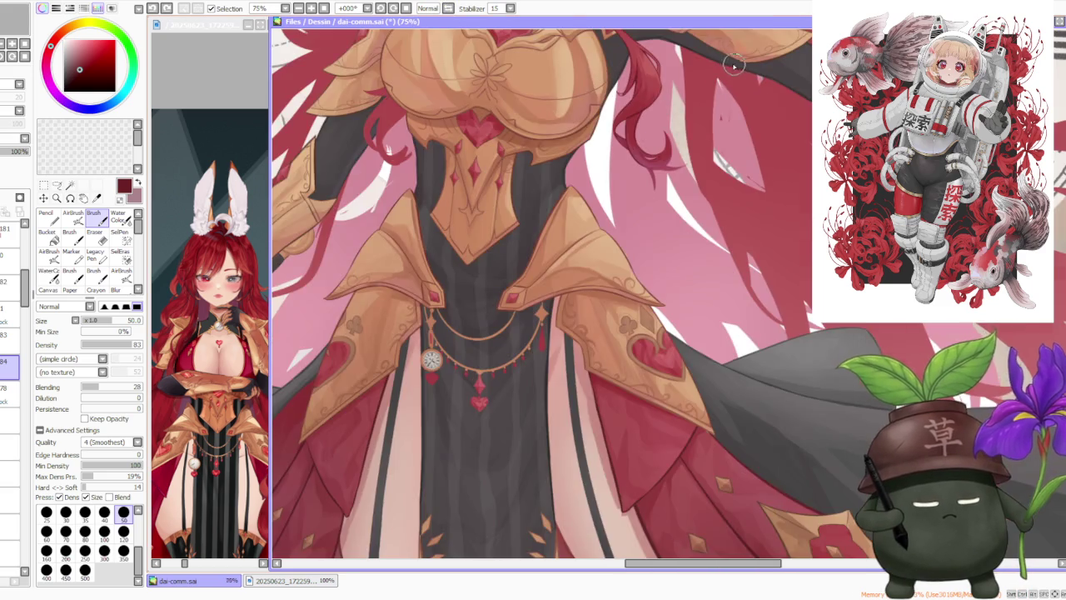
{"action": "scroll", "coordinate": [716, 84], "scroll_direction": "up", "scroll_amount": 3}
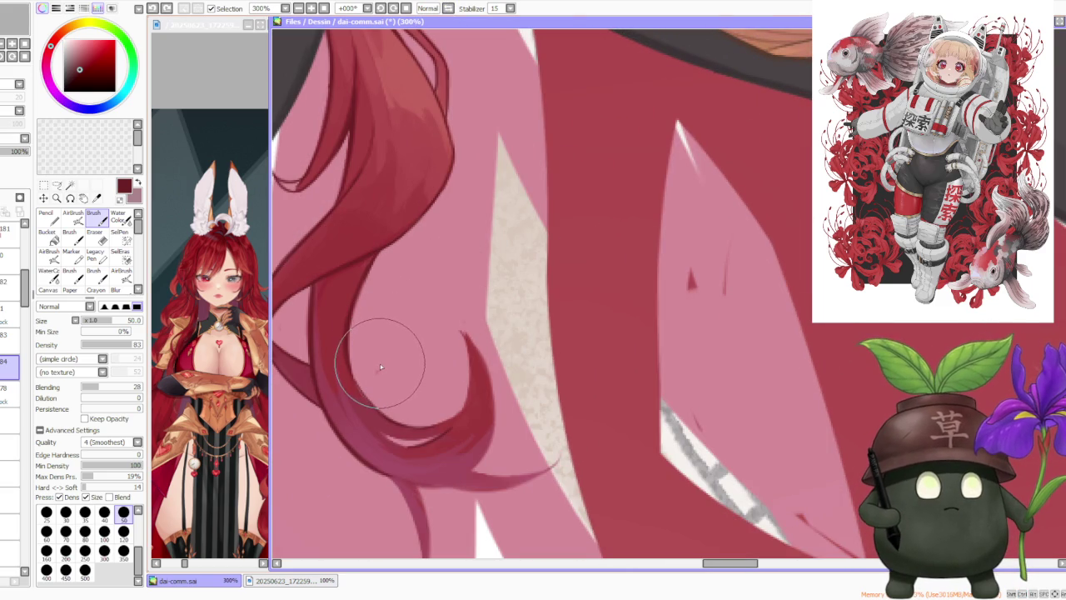
{"action": "mouse_move", "coordinate": [365, 351]}
{"action": "left_mouse_down"}
{"action": "mouse_move", "coordinate": [369, 424]}
{"action": "mouse_move", "coordinate": [409, 438]}
{"action": "mouse_move", "coordinate": [371, 422]}
{"action": "mouse_move", "coordinate": [357, 428]}
{"action": "mouse_move", "coordinate": [426, 439]}
{"action": "mouse_move", "coordinate": [356, 433]}
{"action": "mouse_move", "coordinate": [441, 431]}
{"action": "left_mouse_up"}
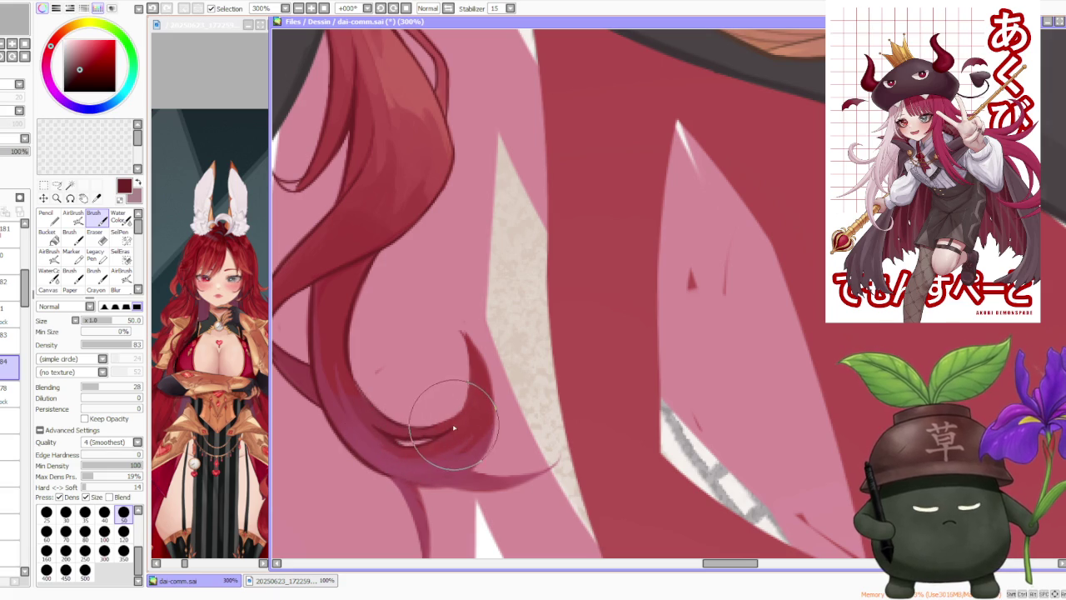
{"action": "scroll", "coordinate": [391, 402], "scroll_direction": "down", "scroll_amount": 1}
{"action": "scroll", "coordinate": [391, 402], "scroll_direction": "up", "scroll_amount": 1}
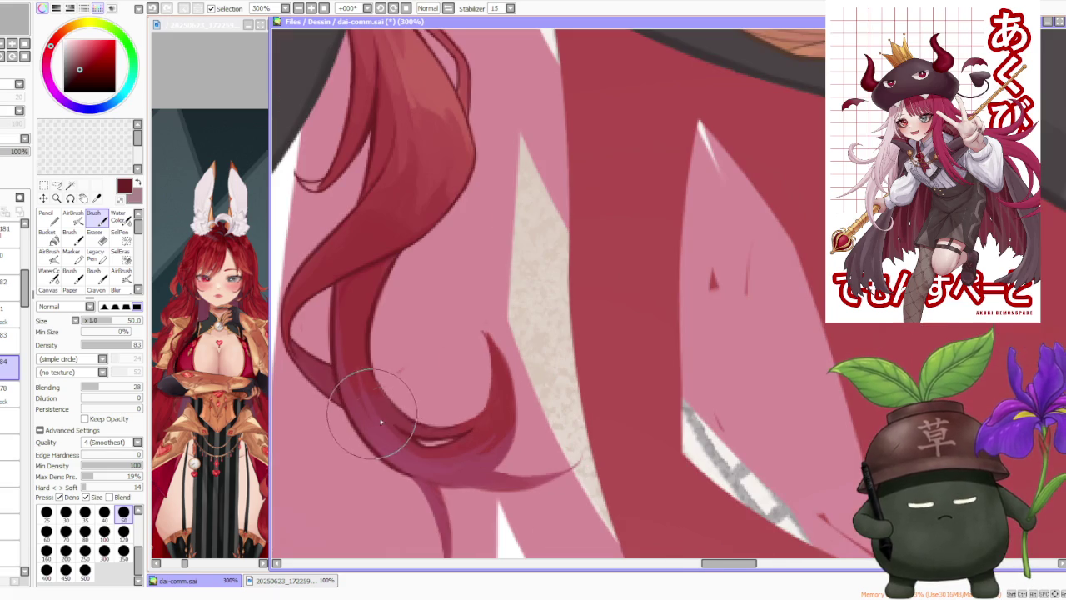
Step: Darken the lower strand tip with a thin dark line and sharpen the crescent edge
{"action": "left_click_drag", "start_coordinate": [472, 490], "coordinate": [483, 477]}
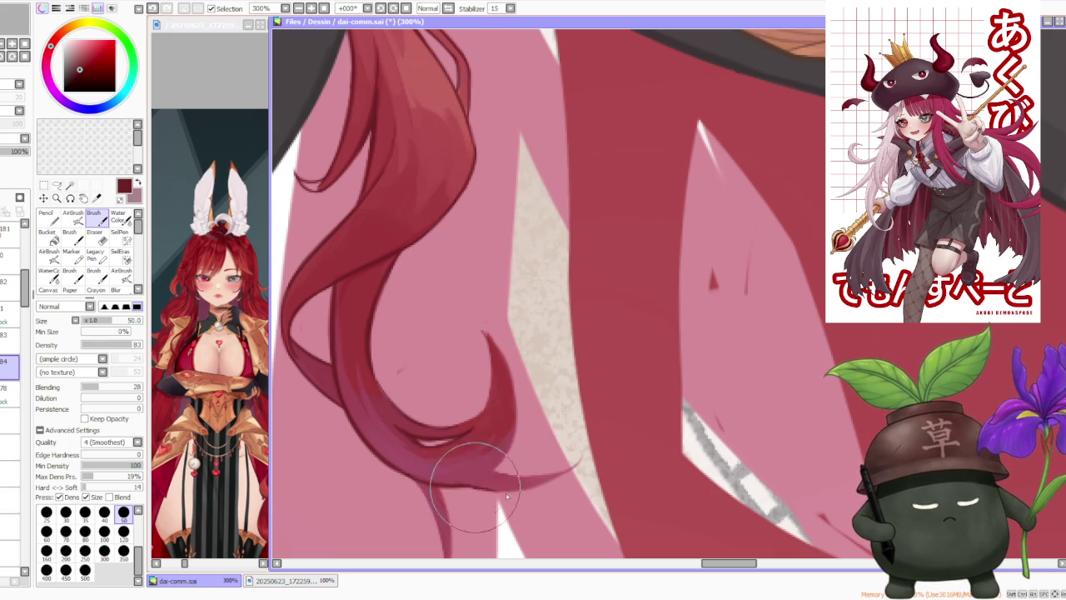
{"action": "left_click_drag", "start_coordinate": [460, 464], "coordinate": [575, 471]}
{"action": "scroll", "coordinate": [509, 457], "scroll_direction": "down", "scroll_amount": 3}
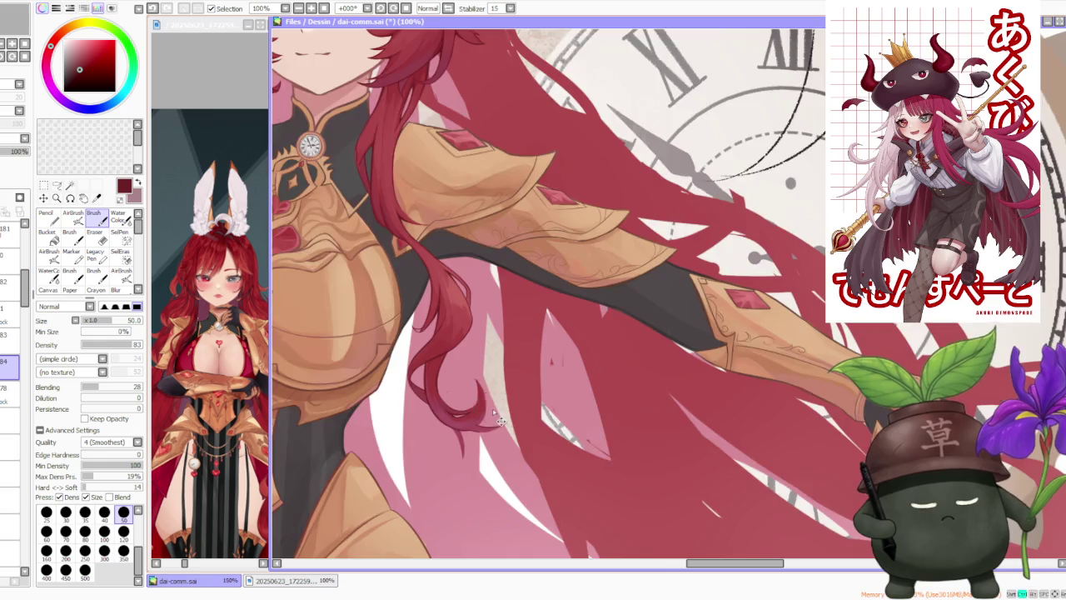
{"action": "scroll", "coordinate": [435, 370], "scroll_direction": "up", "scroll_amount": 3}
{"action": "left_click_drag", "start_coordinate": [441, 324], "coordinate": [467, 400]}
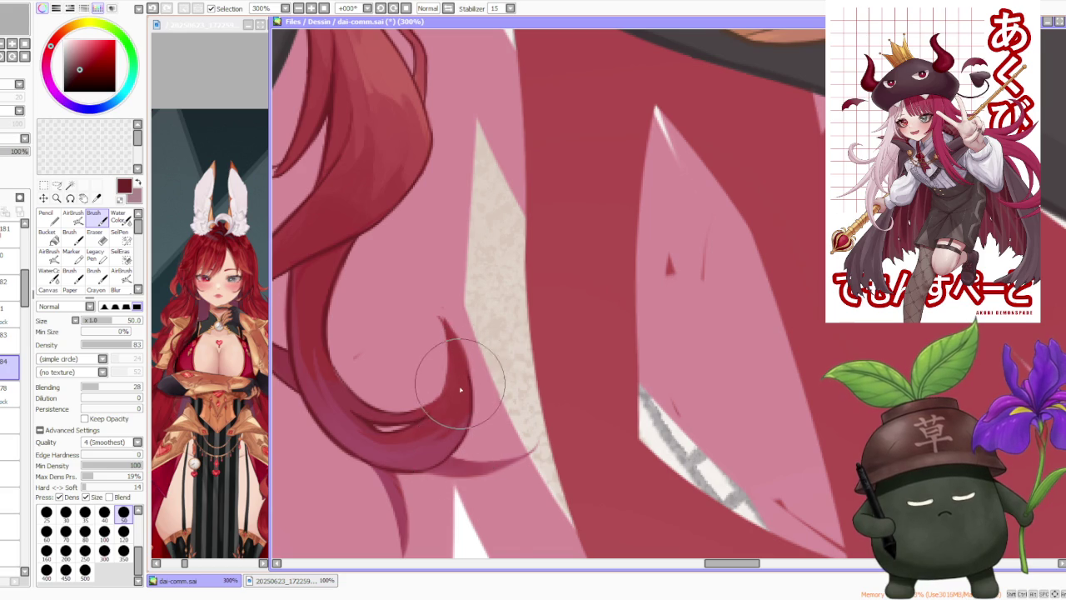
Step: Extend, thicken and darken the thin hair strand below the curl
{"action": "scroll", "coordinate": [454, 457], "scroll_direction": "down", "scroll_amount": 1}
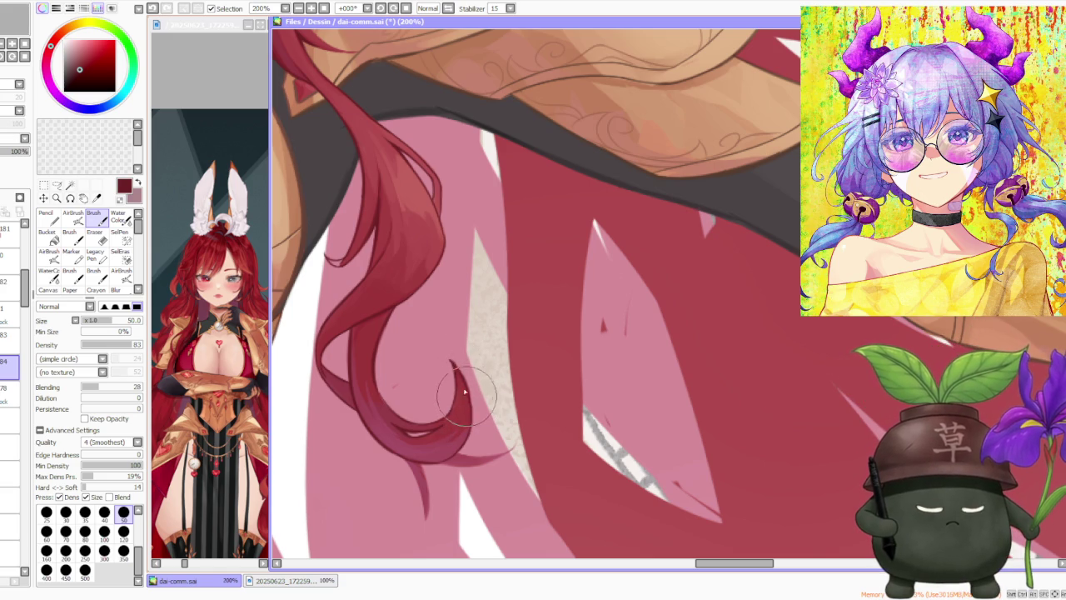
{"action": "scroll", "coordinate": [467, 417], "scroll_direction": "down", "scroll_amount": 3}
{"action": "scroll", "coordinate": [458, 400], "scroll_direction": "down", "scroll_amount": 1}
{"action": "scroll", "coordinate": [424, 375], "scroll_direction": "up", "scroll_amount": 4}
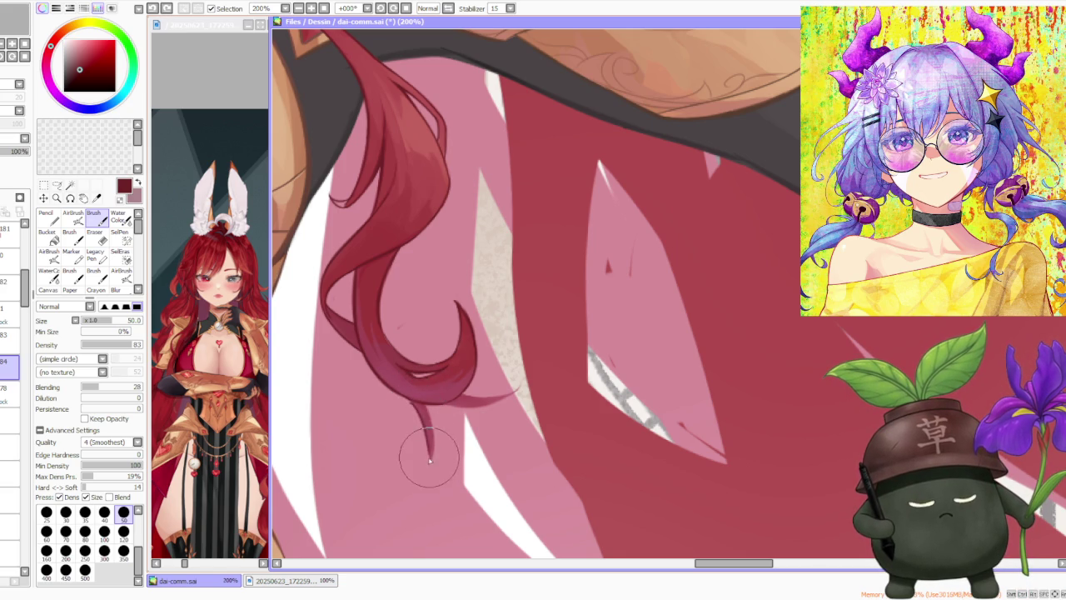
{"action": "left_click_drag", "start_coordinate": [416, 401], "coordinate": [431, 456]}
{"action": "left_click_drag", "start_coordinate": [414, 406], "coordinate": [419, 439]}
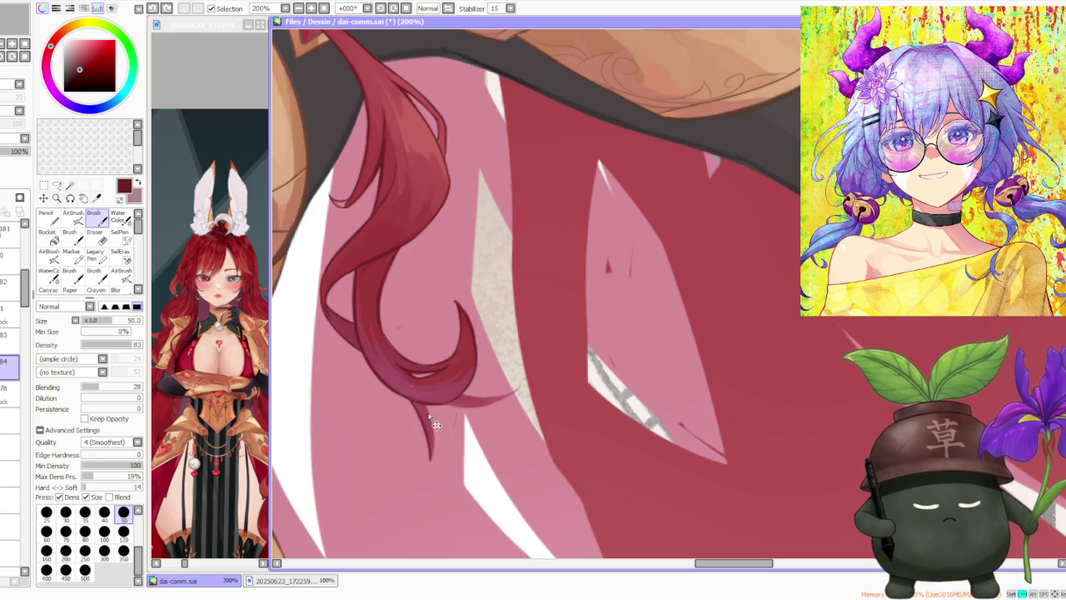
Step: Try two strokes near the curl's tail and undo both
{"action": "scroll", "coordinate": [429, 433], "scroll_direction": "down", "scroll_amount": 2}
{"action": "scroll", "coordinate": [427, 358], "scroll_direction": "down", "scroll_amount": 1}
{"action": "scroll", "coordinate": [457, 350], "scroll_direction": "up", "scroll_amount": 3}
{"action": "scroll", "coordinate": [458, 350], "scroll_direction": "up", "scroll_amount": 1}
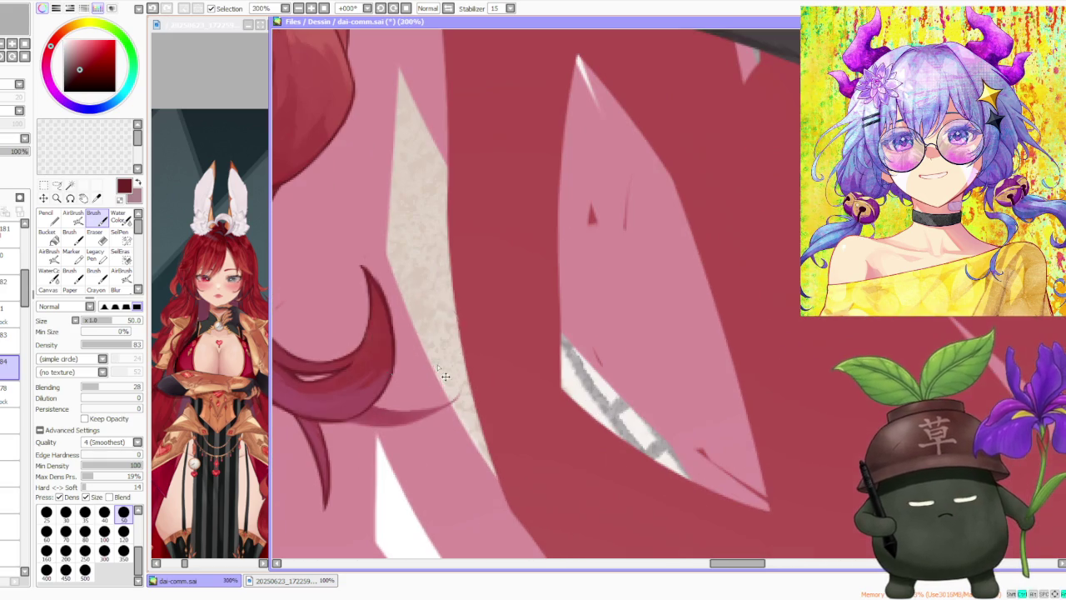
{"action": "left_click_drag", "start_coordinate": [375, 412], "coordinate": [456, 400]}
{"action": "key", "text": "ctrl+z"}
{"action": "left_click_drag", "start_coordinate": [375, 412], "coordinate": [457, 400]}
{"action": "key", "text": "ctrl+z"}
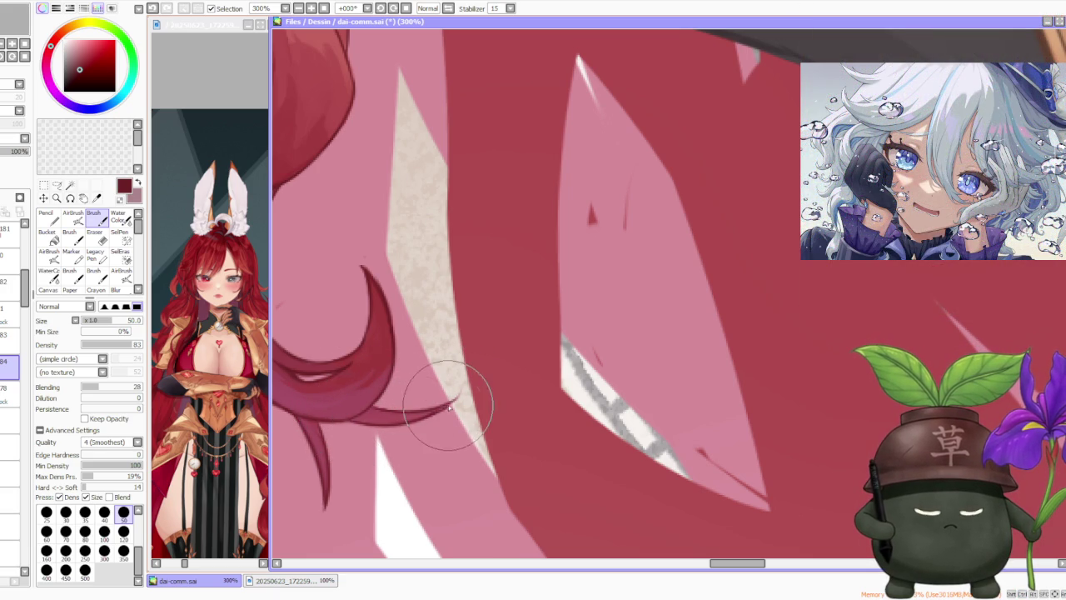
Step: Switch to the layer below and darken the gaps in the hair lock
{"action": "scroll", "coordinate": [364, 276], "scroll_direction": "down", "scroll_amount": 2}
{"action": "scroll", "coordinate": [364, 276], "scroll_direction": "down", "scroll_amount": 2}
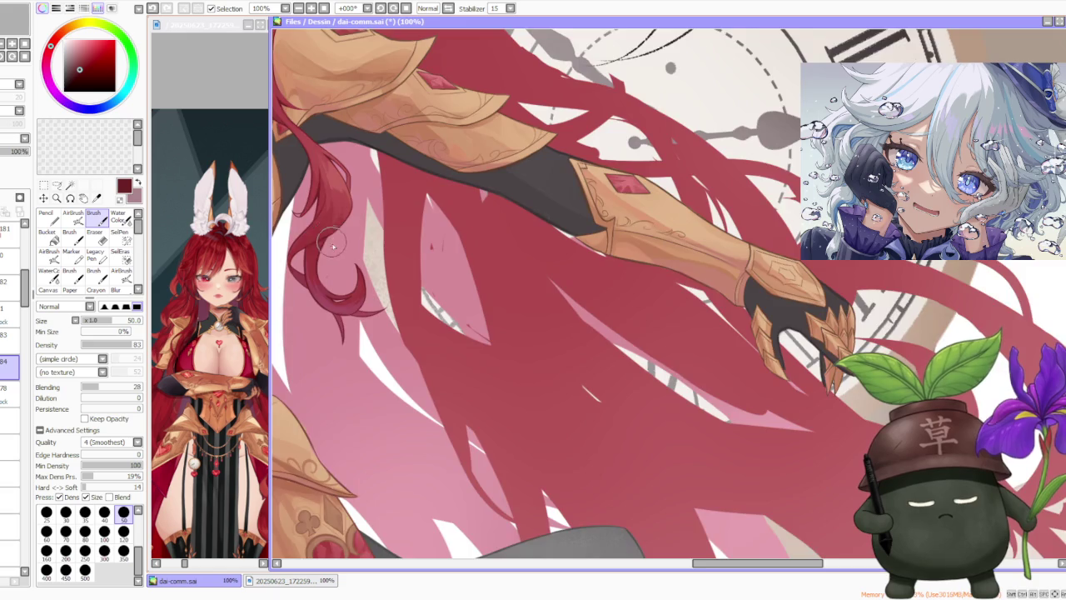
{"action": "scroll", "coordinate": [364, 277], "scroll_direction": "up", "scroll_amount": 4}
{"action": "scroll", "coordinate": [378, 286], "scroll_direction": "down", "scroll_amount": 2}
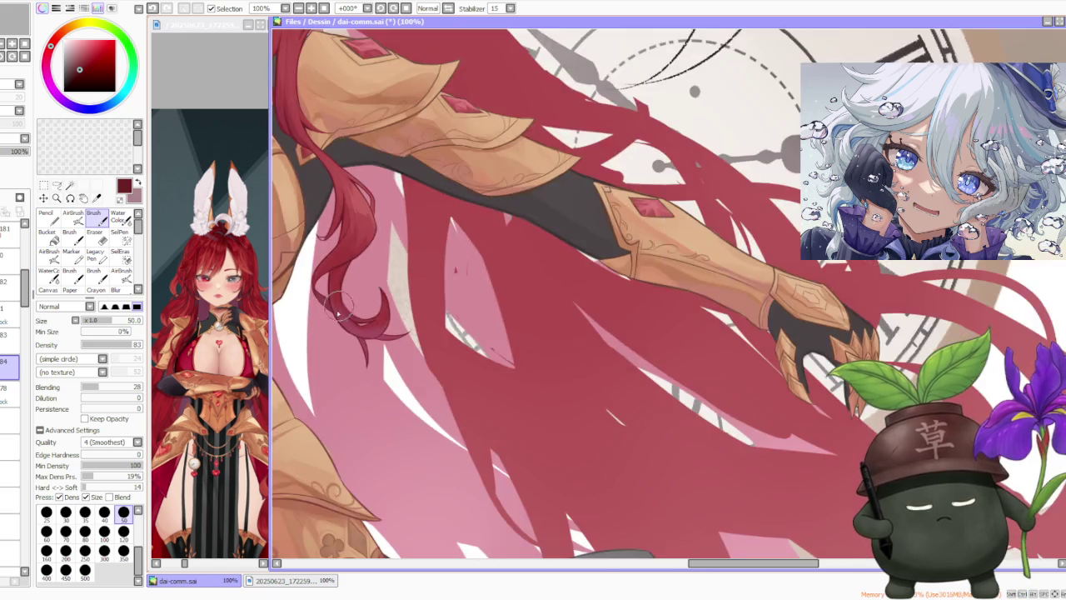
{"action": "scroll", "coordinate": [380, 304], "scroll_direction": "up", "scroll_amount": 2}
{"action": "scroll", "coordinate": [391, 321], "scroll_direction": "up", "scroll_amount": 1}
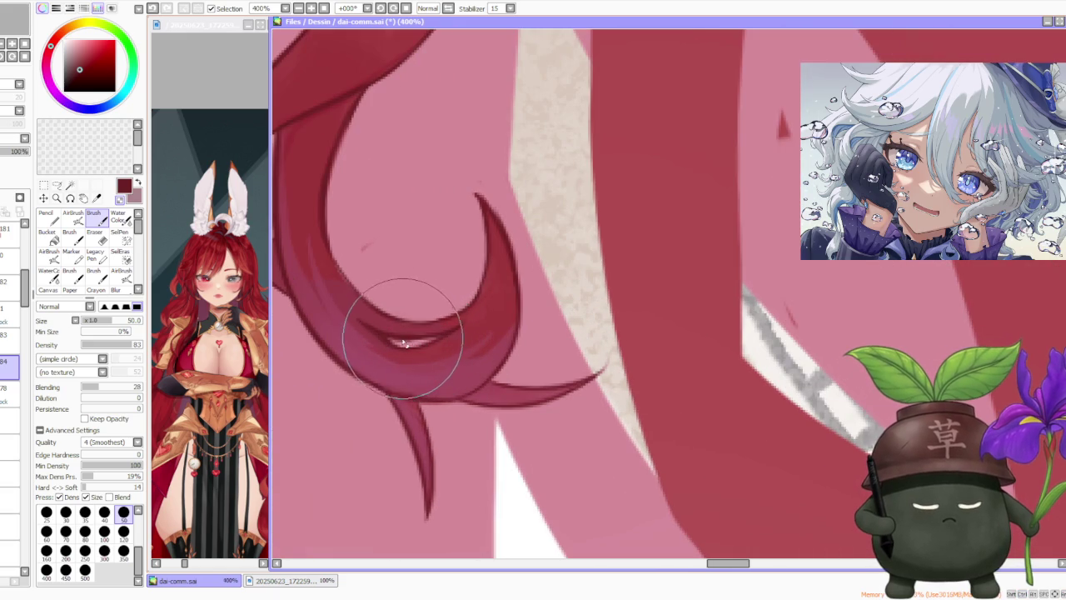
{"action": "scroll", "coordinate": [356, 297], "scroll_direction": "down", "scroll_amount": 2}
{"action": "scroll", "coordinate": [354, 293], "scroll_direction": "up", "scroll_amount": 1}
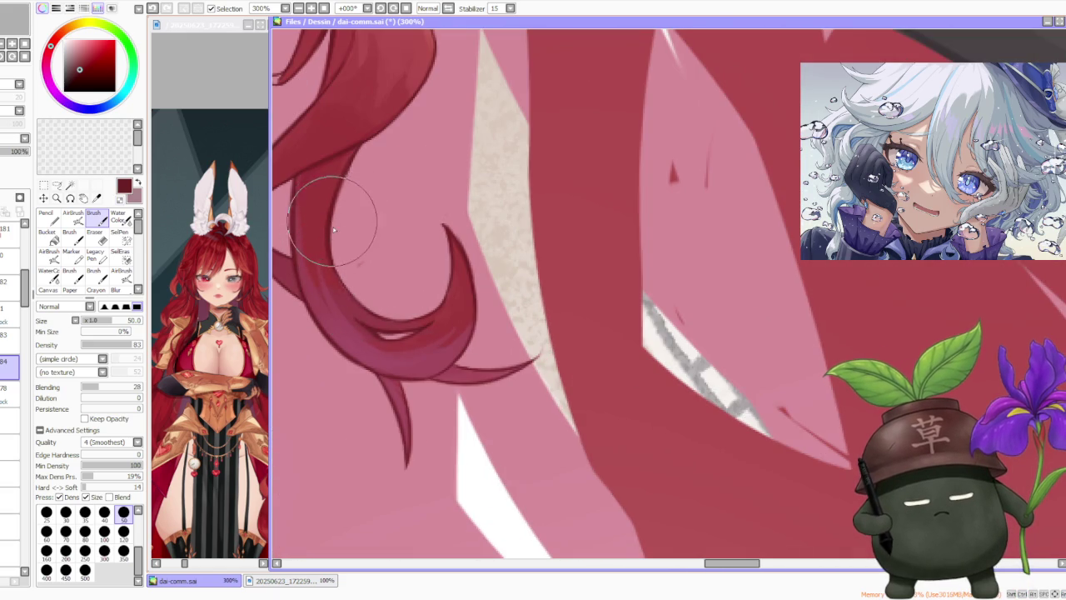
{"action": "scroll", "coordinate": [352, 209], "scroll_direction": "down", "scroll_amount": 1}
{"action": "scroll", "coordinate": [346, 210], "scroll_direction": "down", "scroll_amount": 2}
{"action": "scroll", "coordinate": [340, 210], "scroll_direction": "up", "scroll_amount": 2}
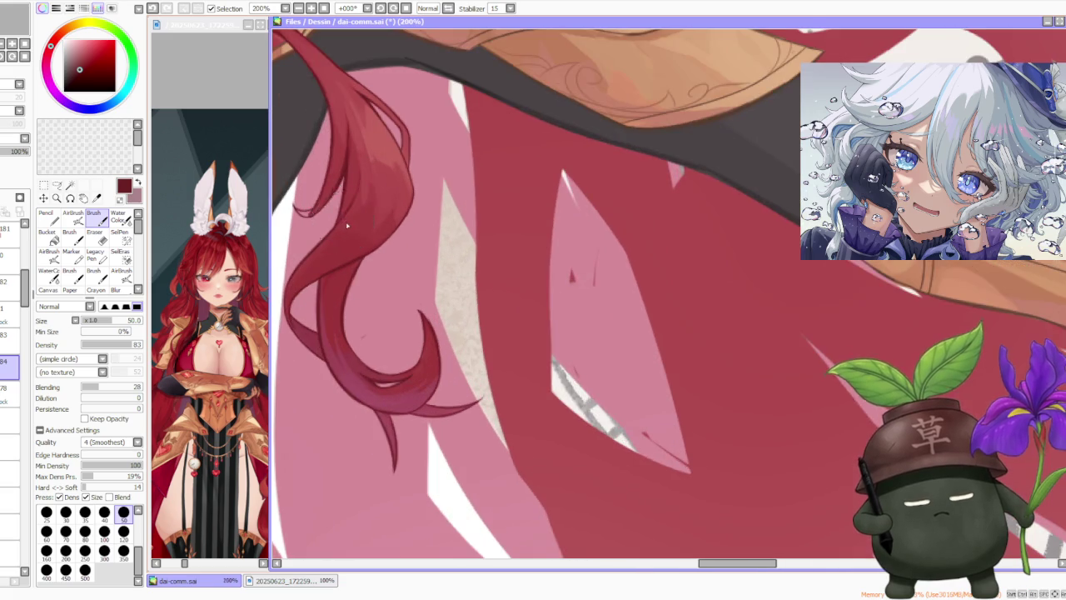
{"action": "scroll", "coordinate": [340, 211], "scroll_direction": "down", "scroll_amount": 1}
{"action": "scroll", "coordinate": [381, 178], "scroll_direction": "up", "scroll_amount": 1}
{"action": "scroll", "coordinate": [379, 143], "scroll_direction": "down", "scroll_amount": 1}
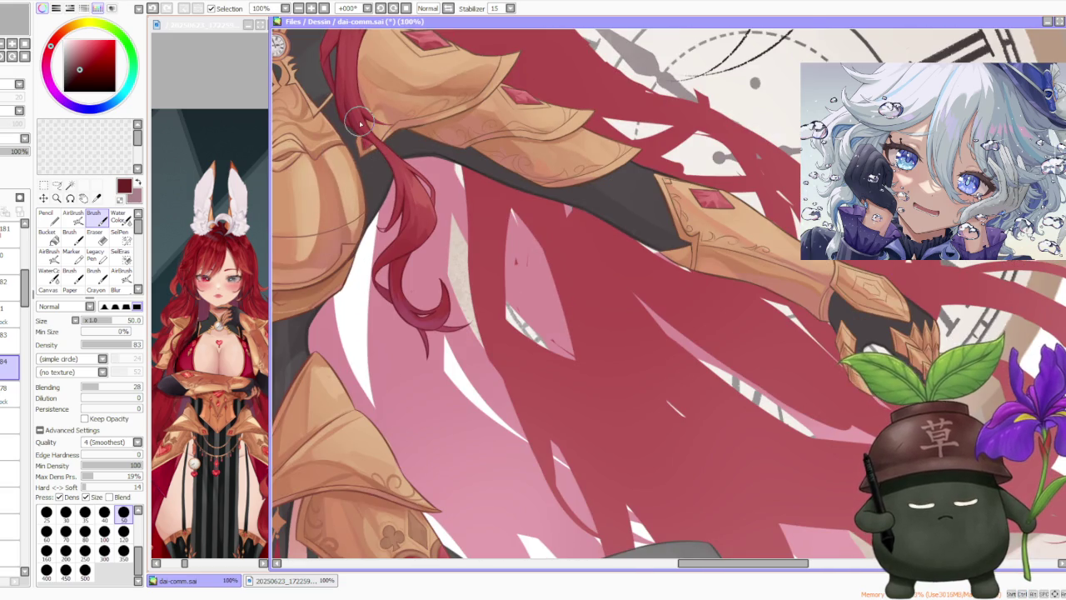
{"action": "left_click", "coordinate": [18, 385]}
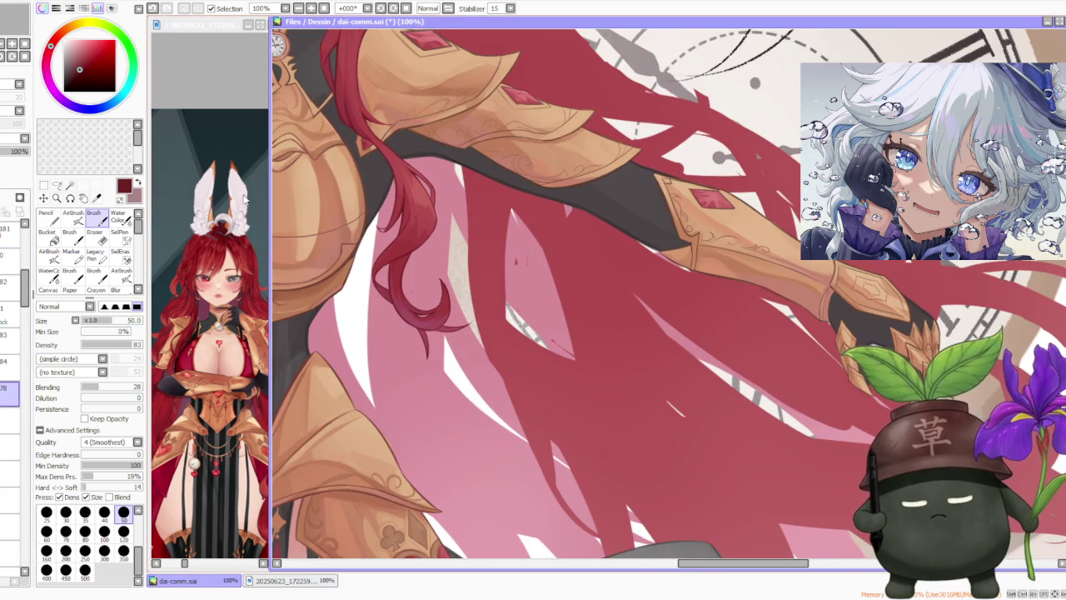
{"action": "scroll", "coordinate": [446, 320], "scroll_direction": "up", "scroll_amount": 2}
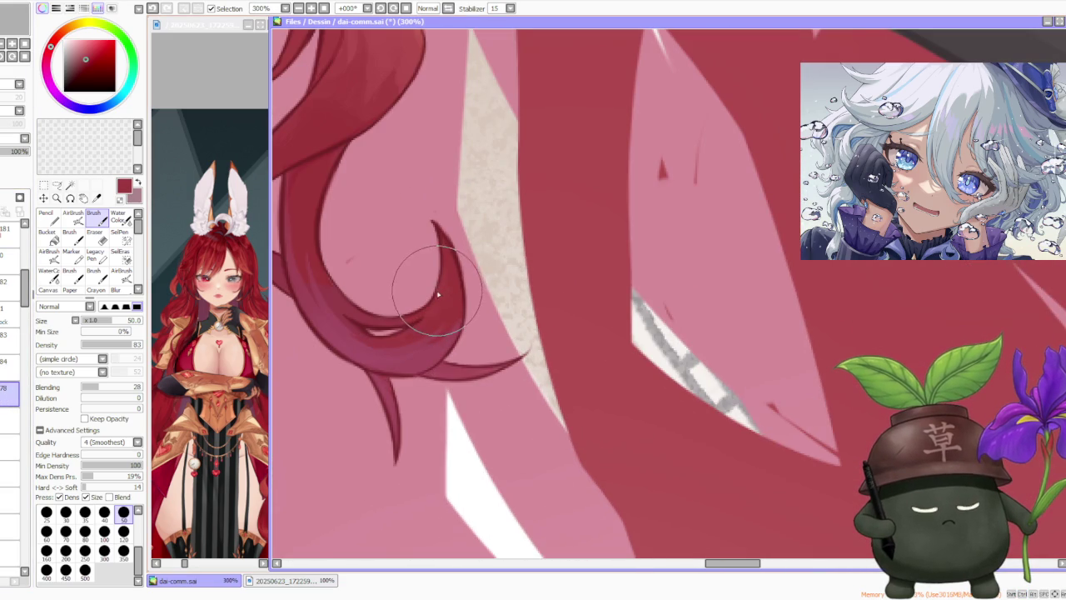
{"action": "scroll", "coordinate": [433, 296], "scroll_direction": "down", "scroll_amount": 1}
{"action": "scroll", "coordinate": [433, 296], "scroll_direction": "down", "scroll_amount": 1}
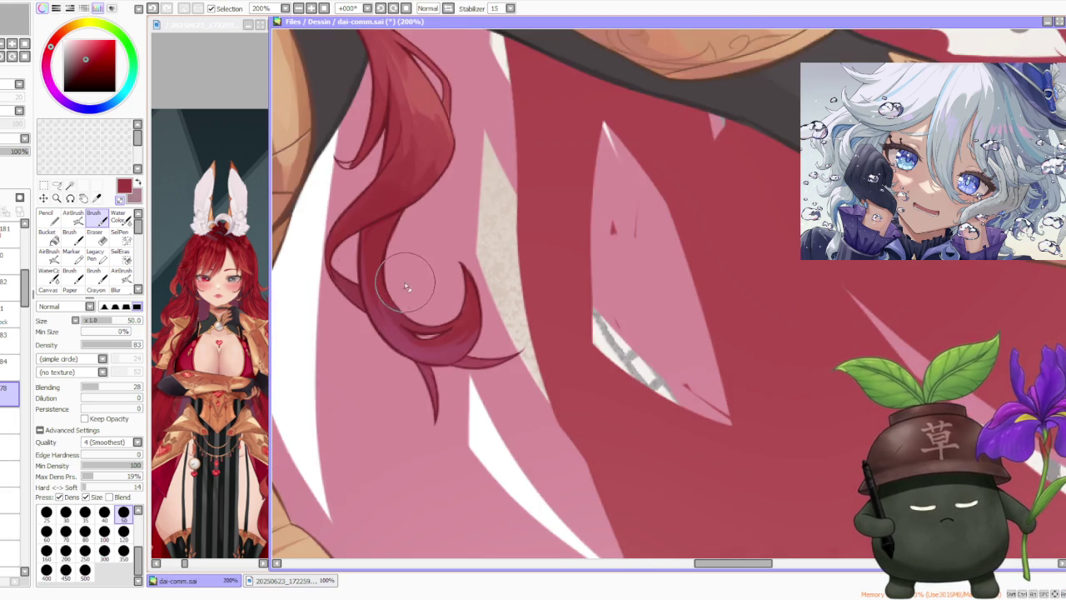
{"action": "scroll", "coordinate": [375, 214], "scroll_direction": "down", "scroll_amount": 3}
{"action": "scroll", "coordinate": [375, 214], "scroll_direction": "up", "scroll_amount": 3}
{"action": "mouse_move", "coordinate": [375, 214]}
{"action": "left_mouse_down"}
{"action": "mouse_move", "coordinate": [417, 266]}
{"action": "mouse_move", "coordinate": [469, 147]}
{"action": "mouse_move", "coordinate": [488, 162]}
{"action": "mouse_move", "coordinate": [476, 175]}
{"action": "mouse_move", "coordinate": [494, 155]}
{"action": "mouse_move", "coordinate": [452, 143]}
{"action": "left_mouse_up"}
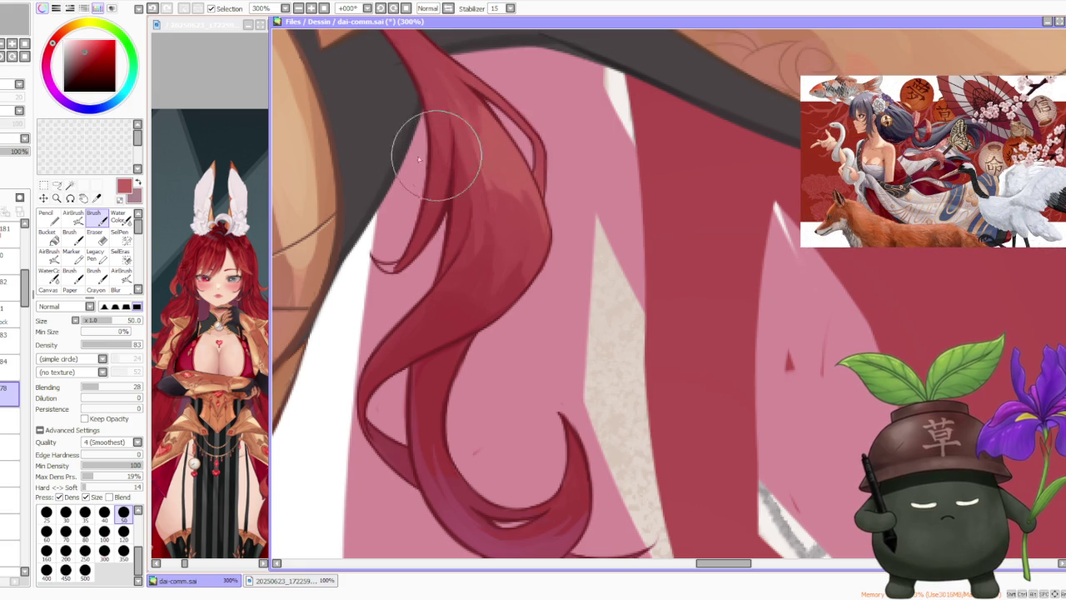
Step: With a darker red, density 100 and brush size 30, fill out the strand tip
{"action": "left_click", "coordinate": [390, 249], "text": "alt"}
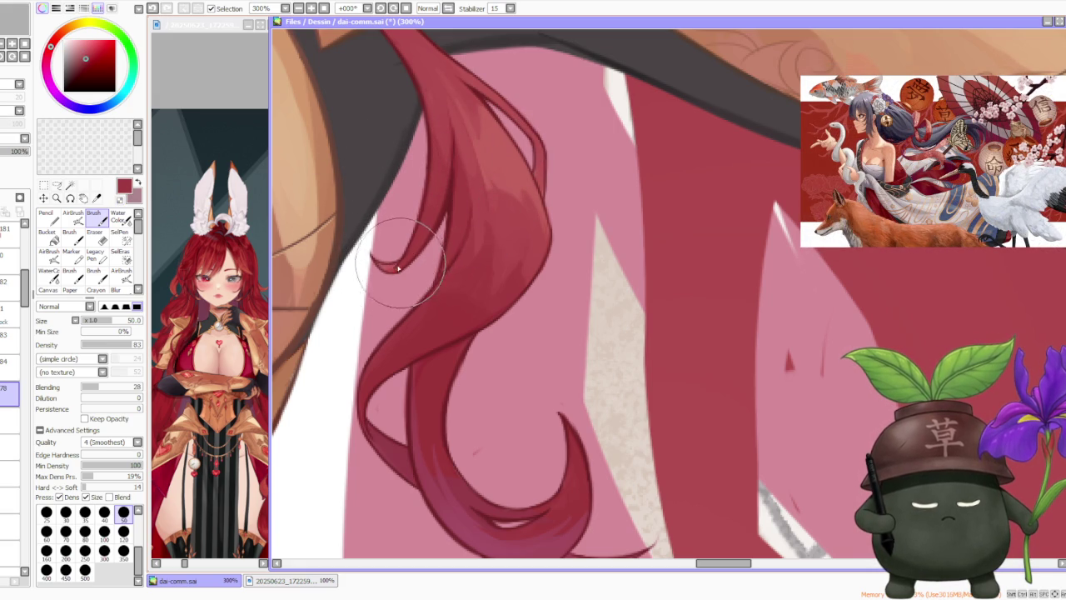
{"action": "left_click", "coordinate": [133, 344]}
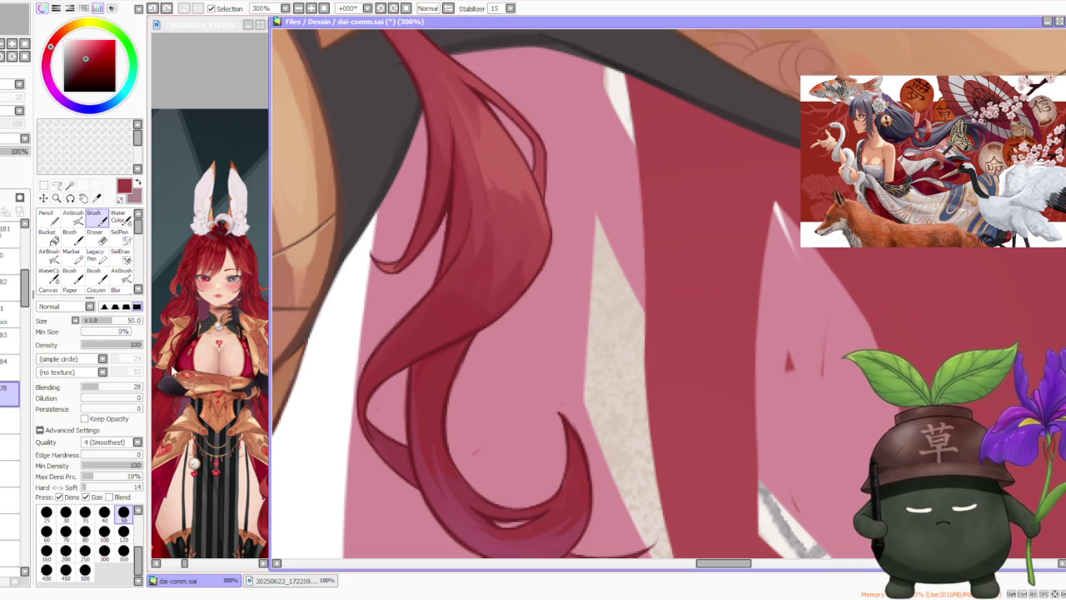
{"action": "left_click", "coordinate": [65, 512]}
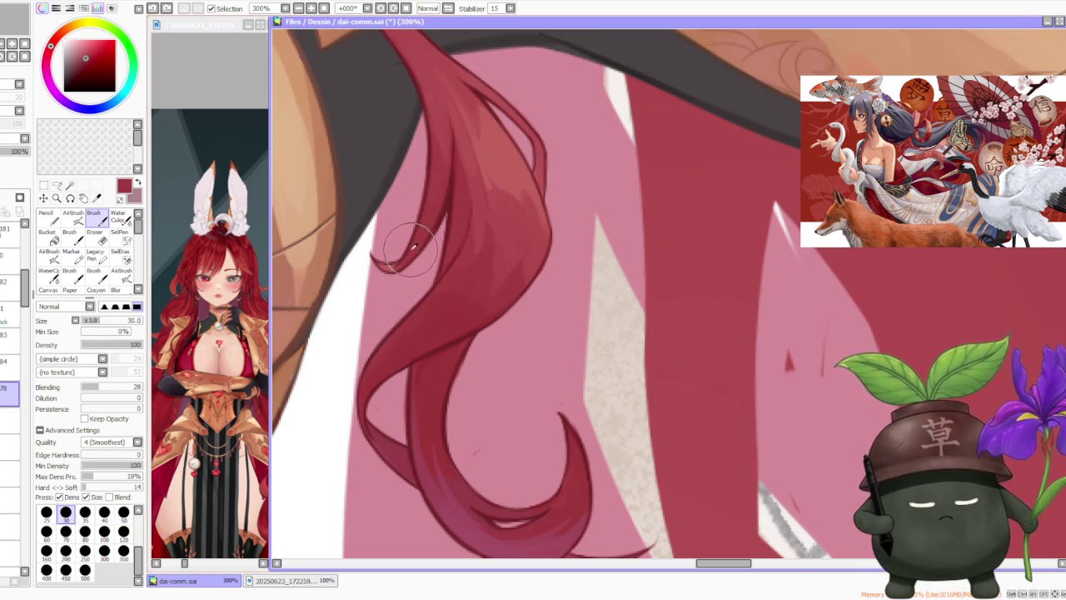
{"action": "left_click_drag", "start_coordinate": [420, 225], "coordinate": [405, 258]}
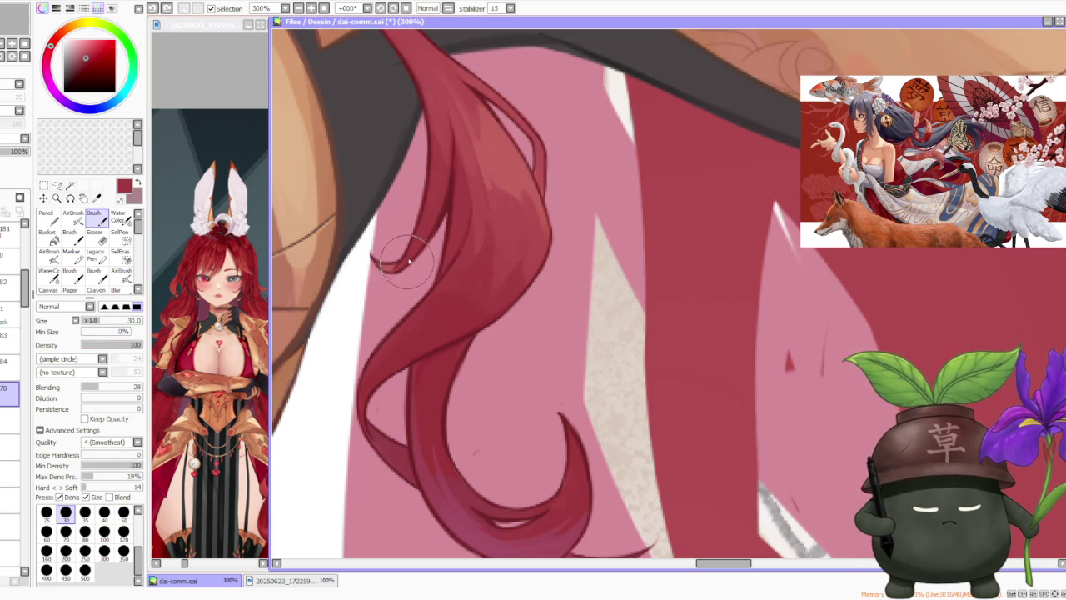
{"action": "scroll", "coordinate": [405, 252], "scroll_direction": "down", "scroll_amount": 3}
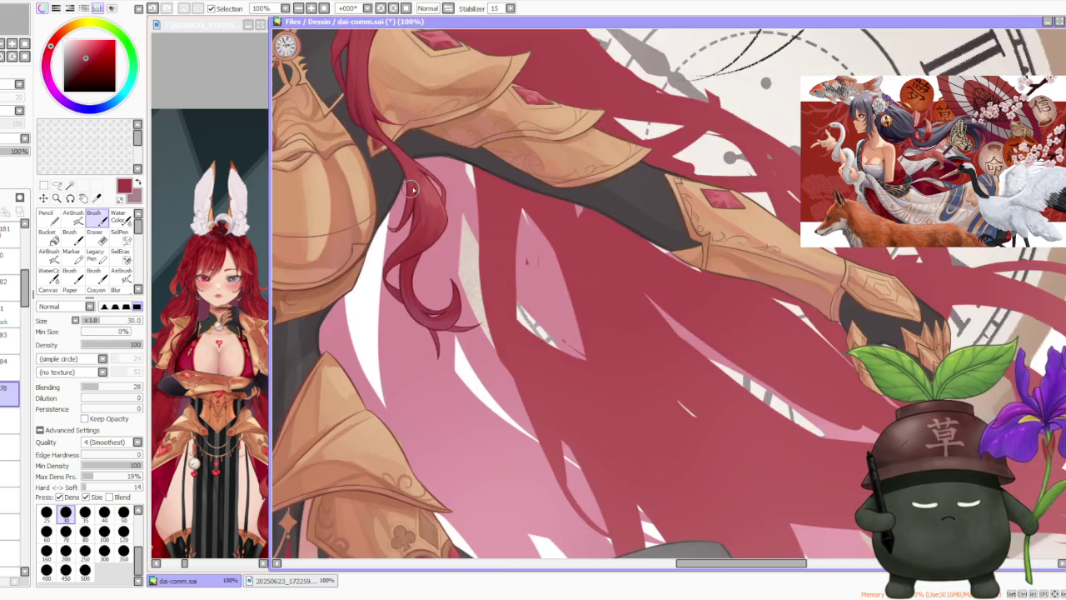
Step: Zoom in and out around the hair strands over the shoulder armour to inspect them
{"action": "scroll", "coordinate": [421, 171], "scroll_direction": "down", "scroll_amount": 2}
{"action": "scroll", "coordinate": [408, 170], "scroll_direction": "up", "scroll_amount": 3}
{"action": "scroll", "coordinate": [414, 300], "scroll_direction": "up", "scroll_amount": 2}
{"action": "scroll", "coordinate": [415, 311], "scroll_direction": "down", "scroll_amount": 2}
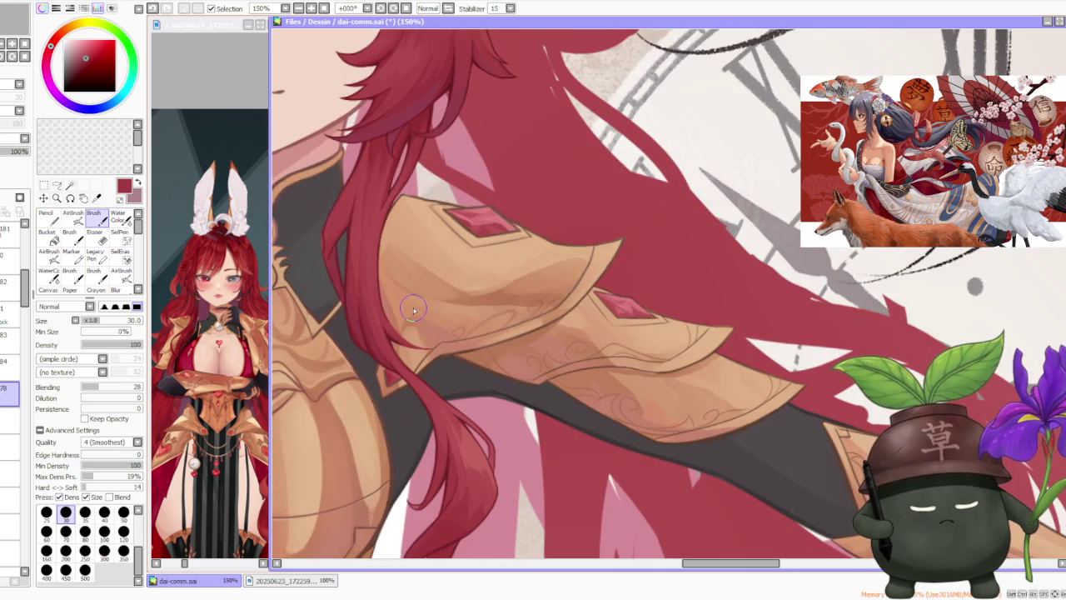
{"action": "scroll", "coordinate": [412, 304], "scroll_direction": "down", "scroll_amount": 1}
{"action": "scroll", "coordinate": [356, 260], "scroll_direction": "up", "scroll_amount": 2}
{"action": "scroll", "coordinate": [357, 261], "scroll_direction": "up", "scroll_amount": 2}
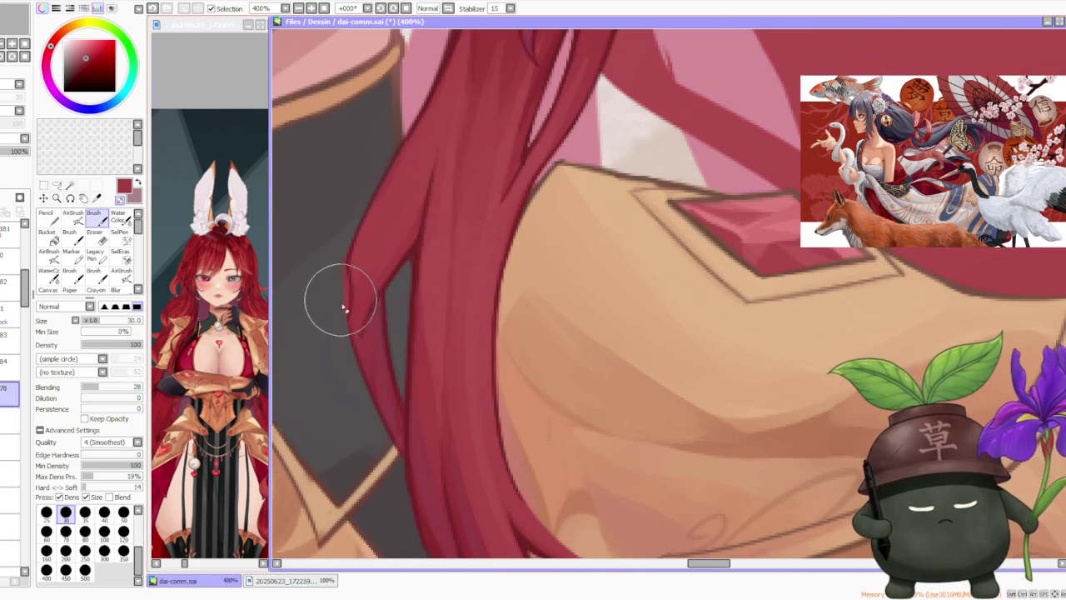
{"action": "scroll", "coordinate": [346, 259], "scroll_direction": "down", "scroll_amount": 2}
{"action": "scroll", "coordinate": [375, 216], "scroll_direction": "down", "scroll_amount": 3}
{"action": "scroll", "coordinate": [399, 175], "scroll_direction": "down", "scroll_amount": 2}
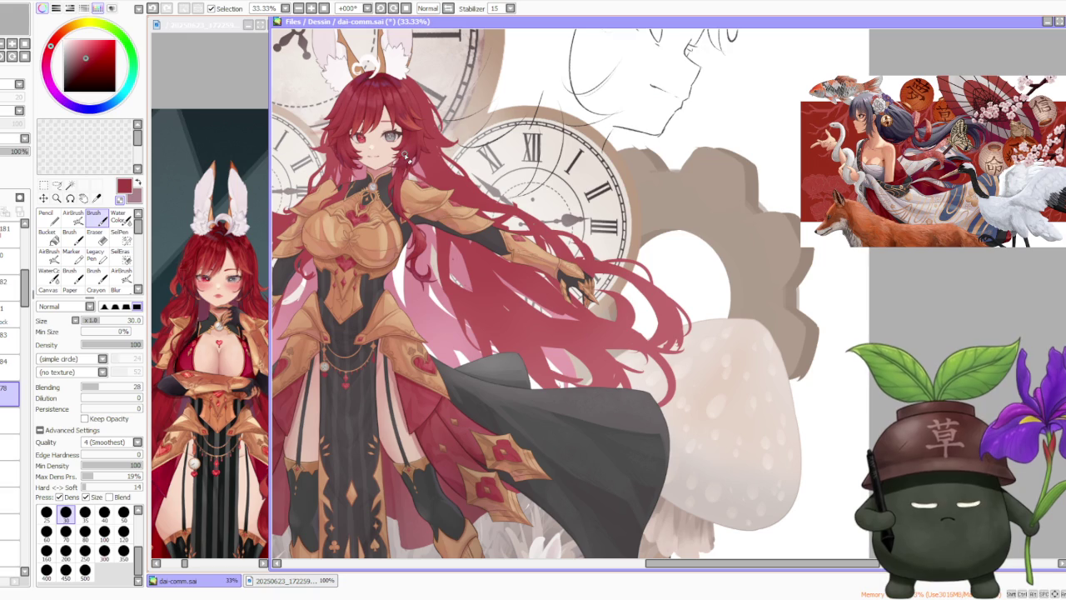
{"action": "scroll", "coordinate": [413, 171], "scroll_direction": "up", "scroll_amount": 3}
{"action": "scroll", "coordinate": [412, 195], "scroll_direction": "up", "scroll_amount": 1}
{"action": "scroll", "coordinate": [411, 210], "scroll_direction": "down", "scroll_amount": 1}
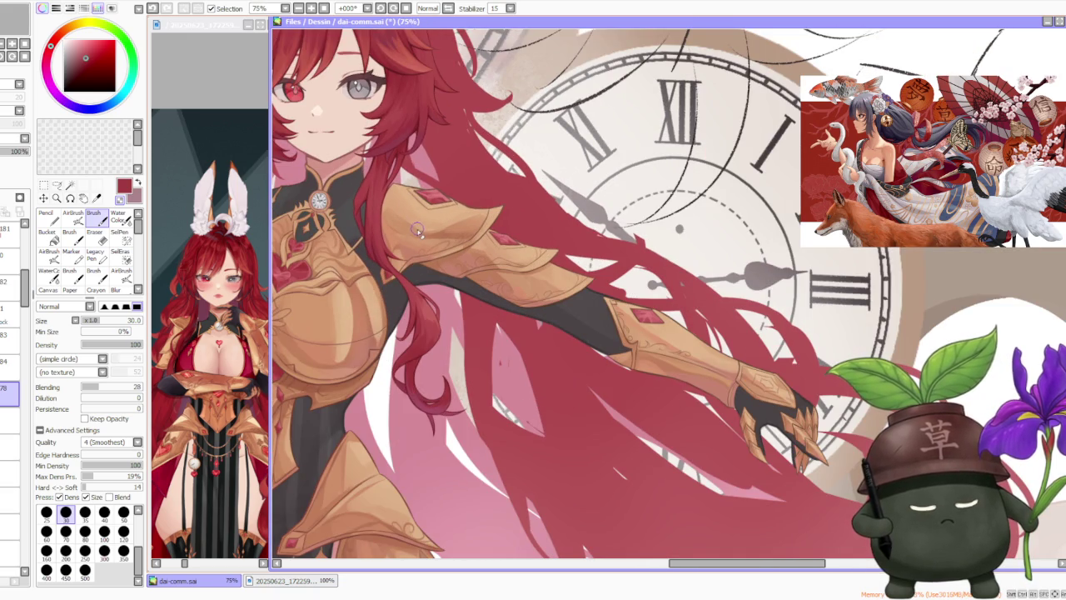
{"action": "scroll", "coordinate": [419, 233], "scroll_direction": "down", "scroll_amount": 1}
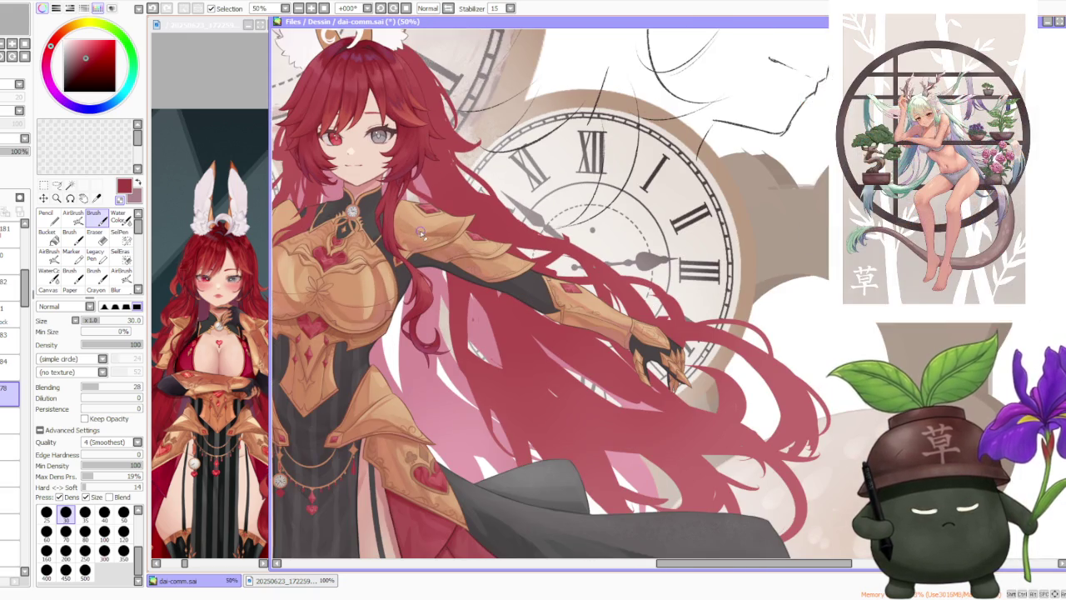
{"action": "scroll", "coordinate": [421, 233], "scroll_direction": "up", "scroll_amount": 2}
{"action": "scroll", "coordinate": [421, 233], "scroll_direction": "down", "scroll_amount": 2}
{"action": "scroll", "coordinate": [410, 190], "scroll_direction": "up", "scroll_amount": 2}
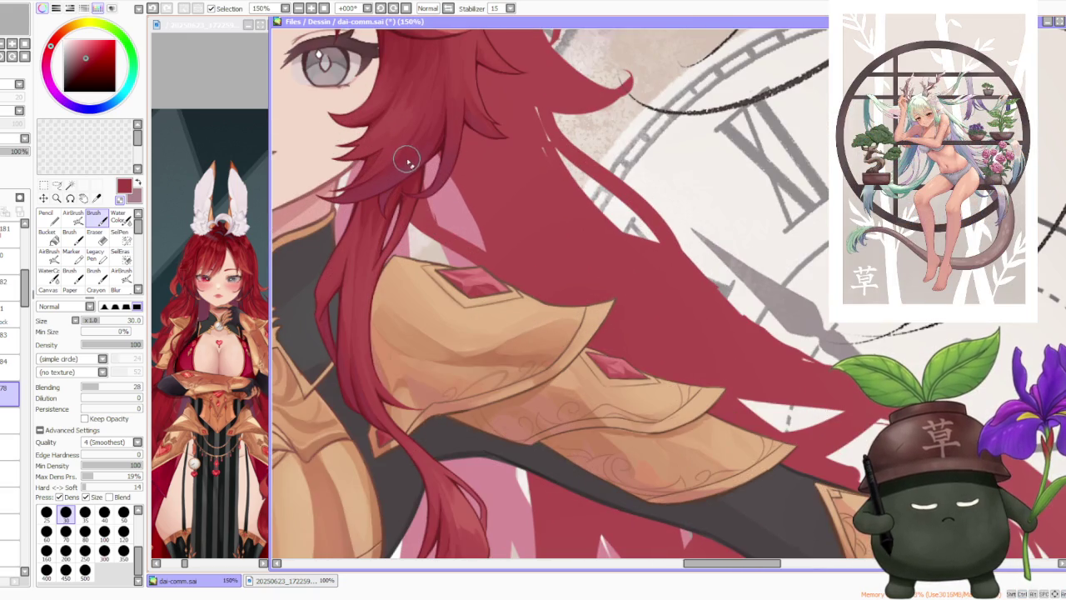
{"action": "scroll", "coordinate": [411, 200], "scroll_direction": "down", "scroll_amount": 1}
{"action": "scroll", "coordinate": [405, 198], "scroll_direction": "up", "scroll_amount": 2}
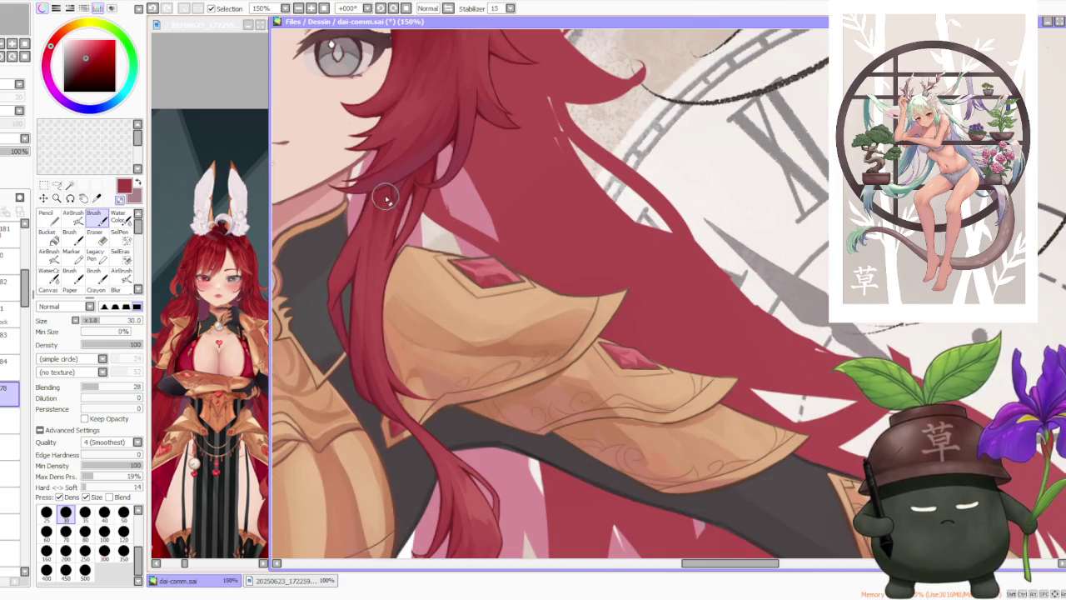
Step: Toggle undo and redo repeatedly to compare the hair with and without the last stroke
{"action": "key", "text": "ctrl+z"}
{"action": "key", "text": "ctrl+y"}
{"action": "key", "text": "ctrl+z"}
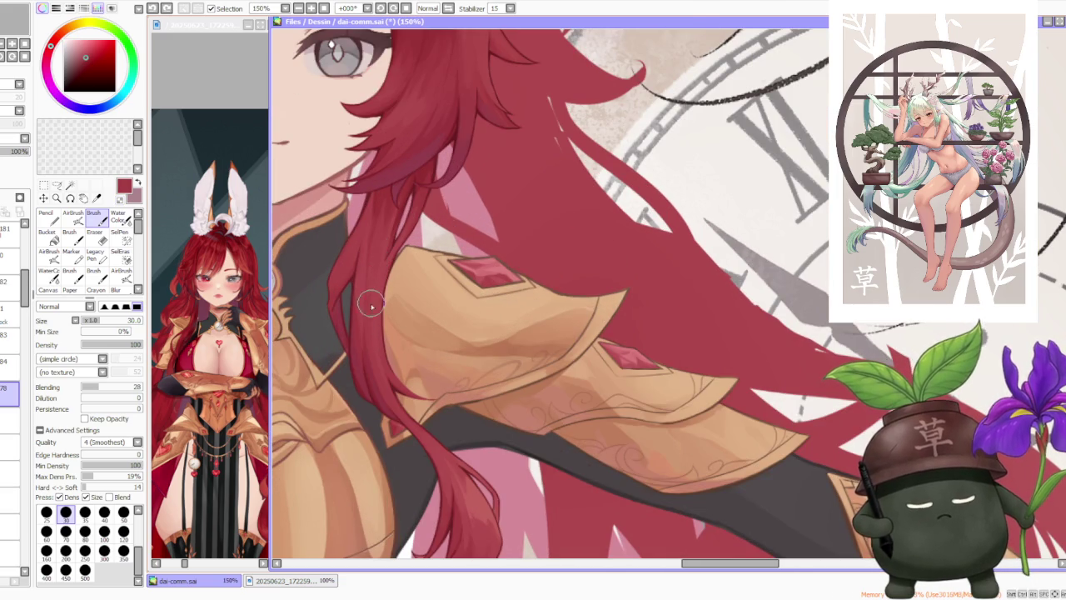
{"action": "key", "text": "ctrl+y"}
{"action": "key", "text": "ctrl+z"}
{"action": "key", "text": "ctrl+y"}
{"action": "key", "text": "ctrl+z"}
{"action": "key", "text": "ctrl+y"}
{"action": "key", "text": "ctrl+z"}
{"action": "scroll", "coordinate": [377, 280], "scroll_direction": "down", "scroll_amount": 2}
{"action": "scroll", "coordinate": [376, 280], "scroll_direction": "down", "scroll_amount": 1}
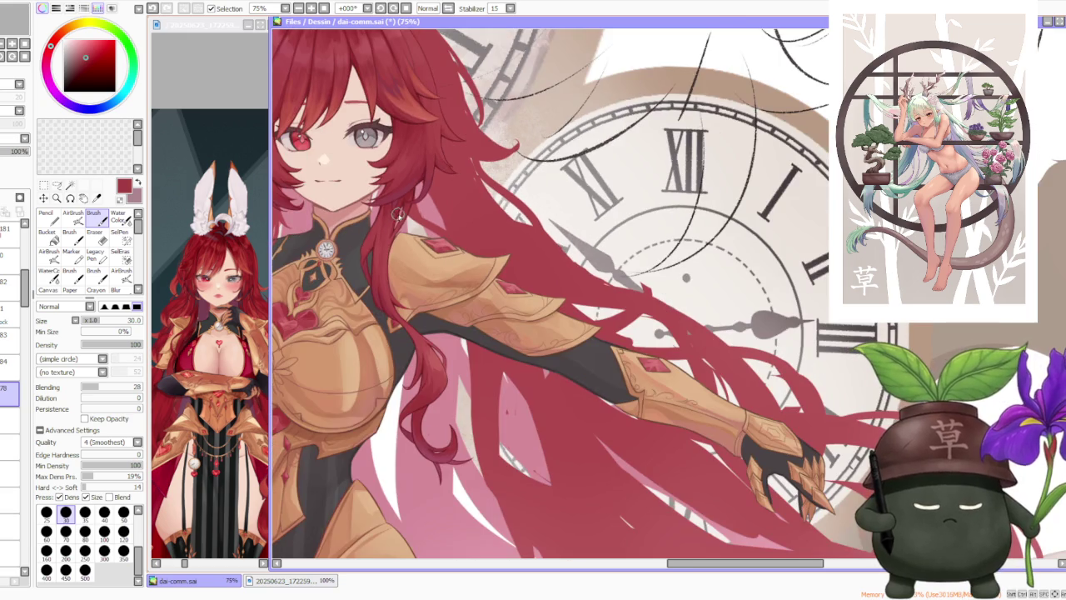
{"action": "scroll", "coordinate": [367, 293], "scroll_direction": "up", "scroll_amount": 4}
{"action": "key", "text": "ctrl+z"}
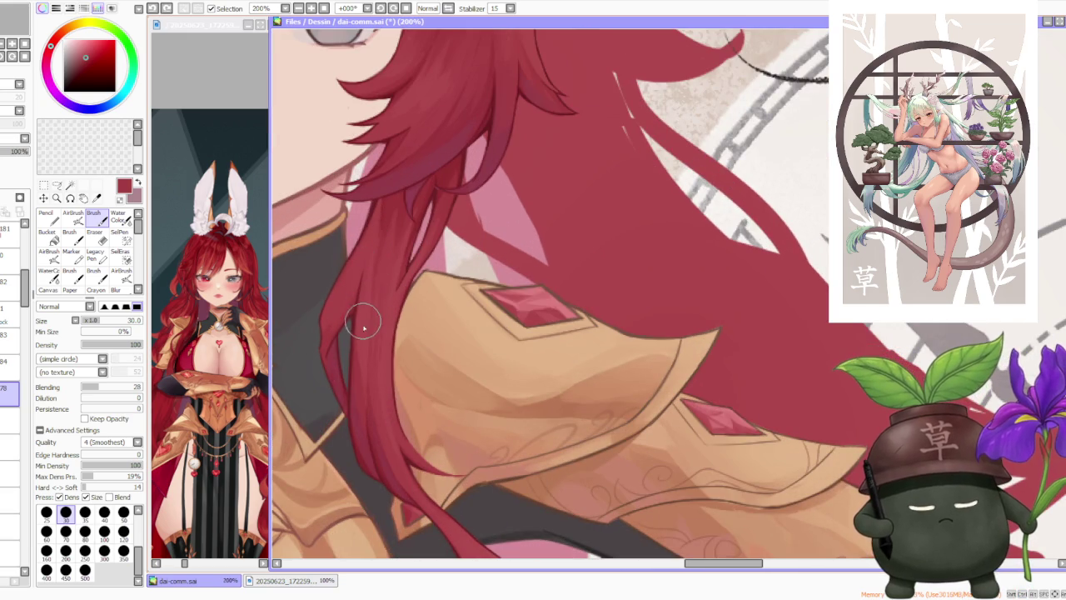
{"action": "key", "text": "ctrl+y"}
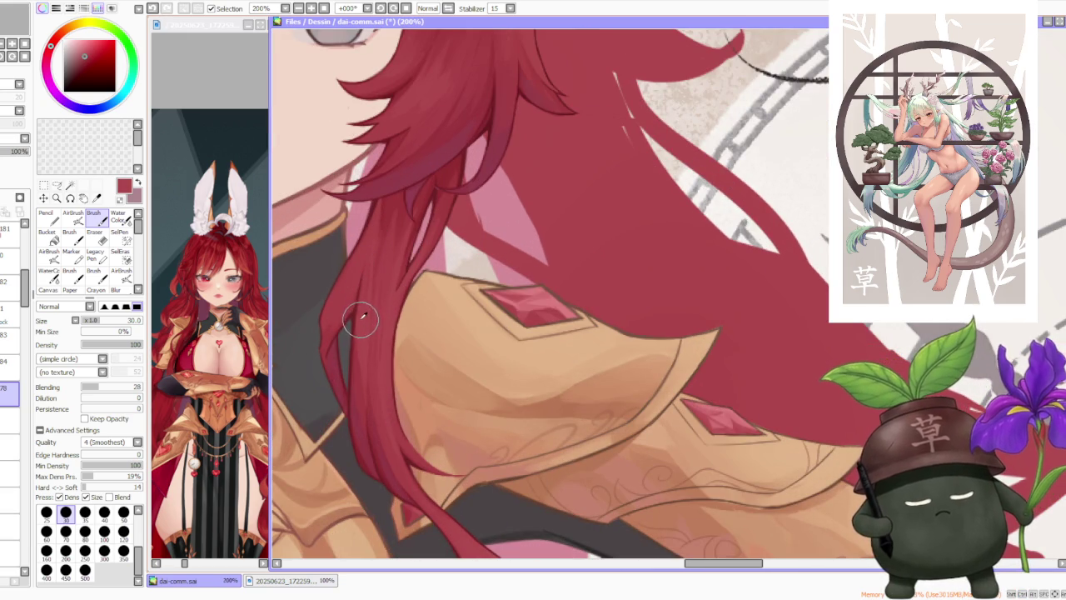
Step: Pick a deeper maroon red as the active paint colour
{"action": "scroll", "coordinate": [361, 258], "scroll_direction": "down", "scroll_amount": 3}
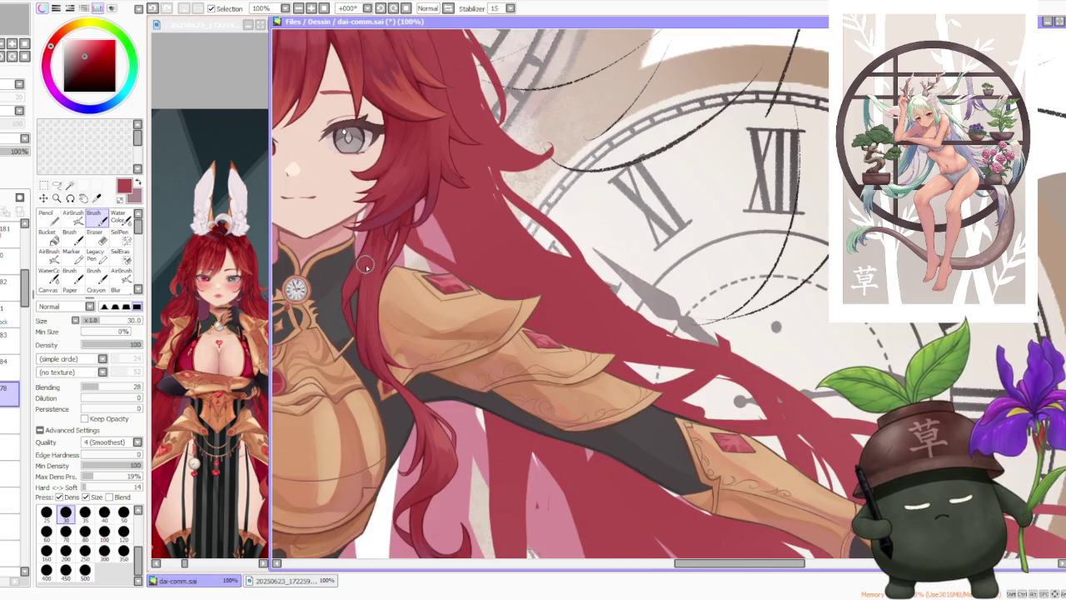
{"action": "scroll", "coordinate": [364, 310], "scroll_direction": "up", "scroll_amount": 3}
{"action": "scroll", "coordinate": [364, 310], "scroll_direction": "down", "scroll_amount": 1}
{"action": "scroll", "coordinate": [365, 312], "scroll_direction": "down", "scroll_amount": 1}
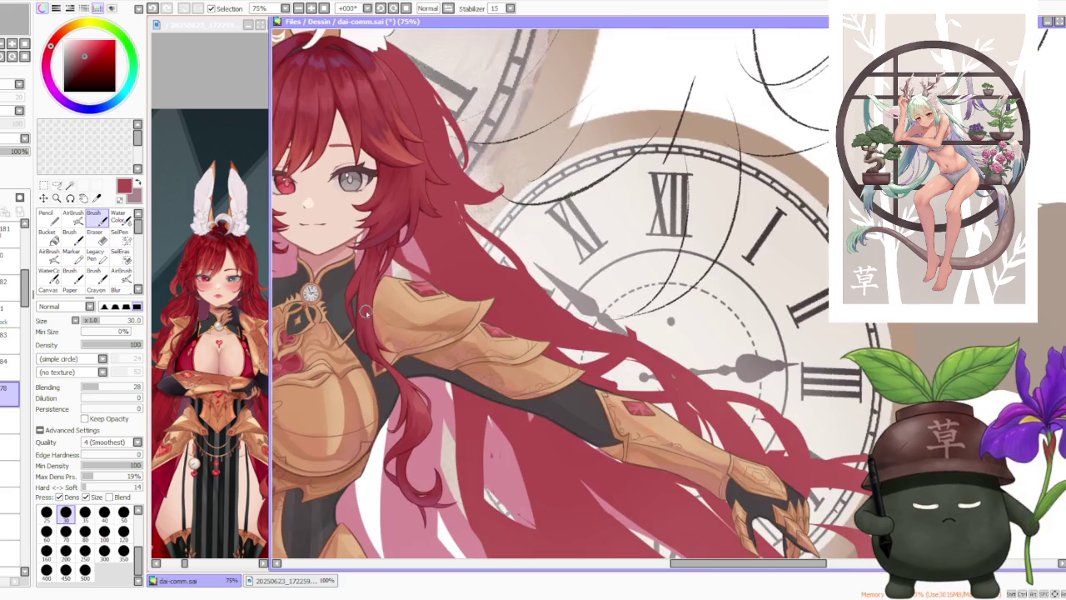
{"action": "scroll", "coordinate": [365, 315], "scroll_direction": "up", "scroll_amount": 1}
{"action": "scroll", "coordinate": [365, 316], "scroll_direction": "up", "scroll_amount": 1}
{"action": "scroll", "coordinate": [365, 318], "scroll_direction": "down", "scroll_amount": 1}
{"action": "left_click", "coordinate": [340, 345], "text": "alt"}
{"action": "scroll", "coordinate": [340, 345], "scroll_direction": "up", "scroll_amount": 1}
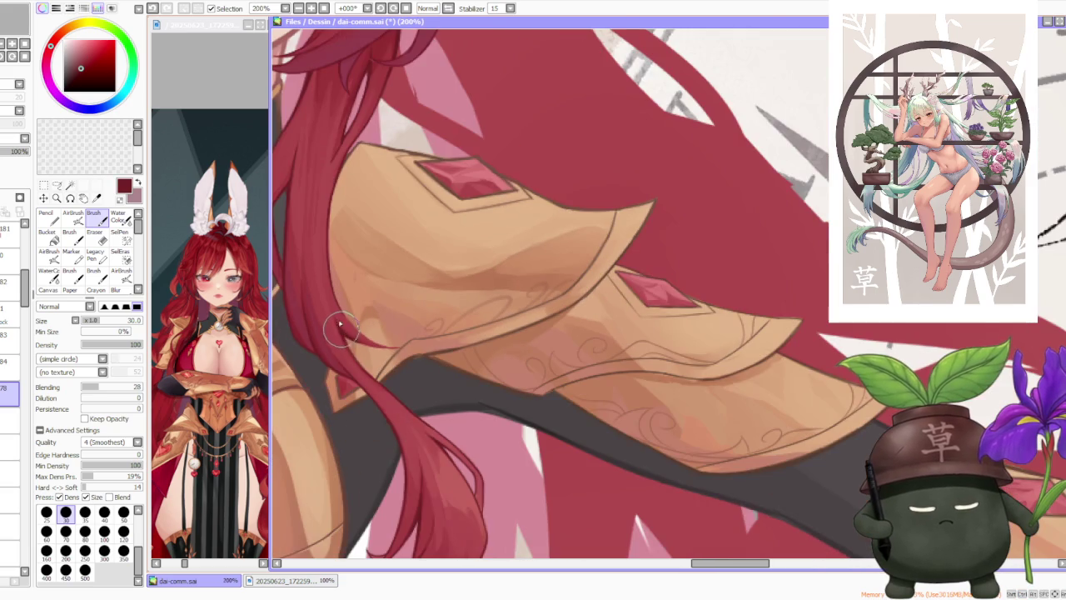
Step: At brush size 25, paint a dark red strand falling across the gold shoulder armour
{"action": "left_click", "coordinate": [46, 512]}
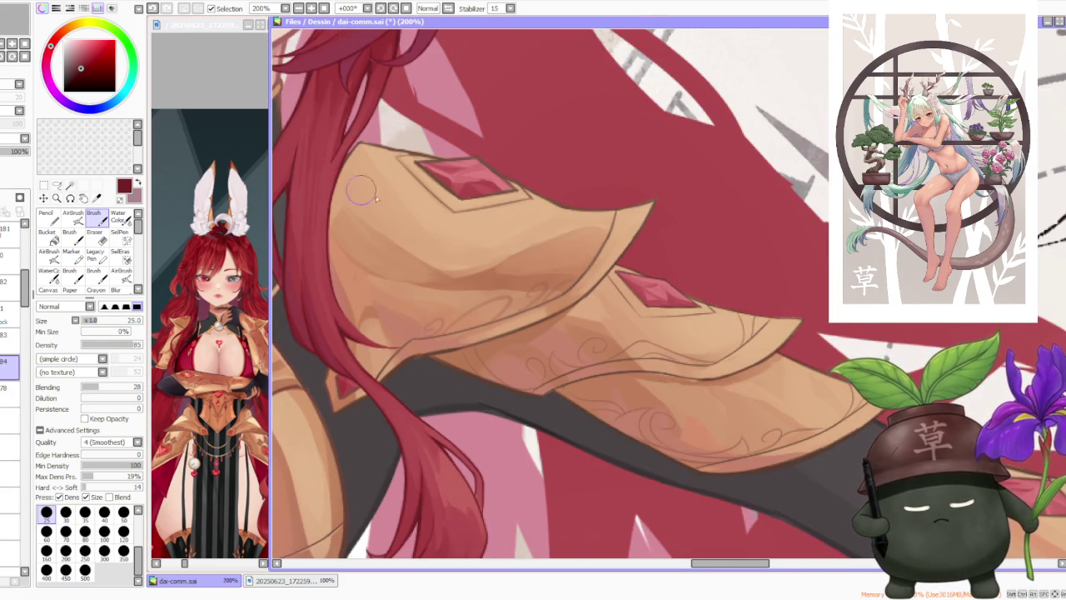
{"action": "scroll", "coordinate": [364, 193], "scroll_direction": "up", "scroll_amount": 1}
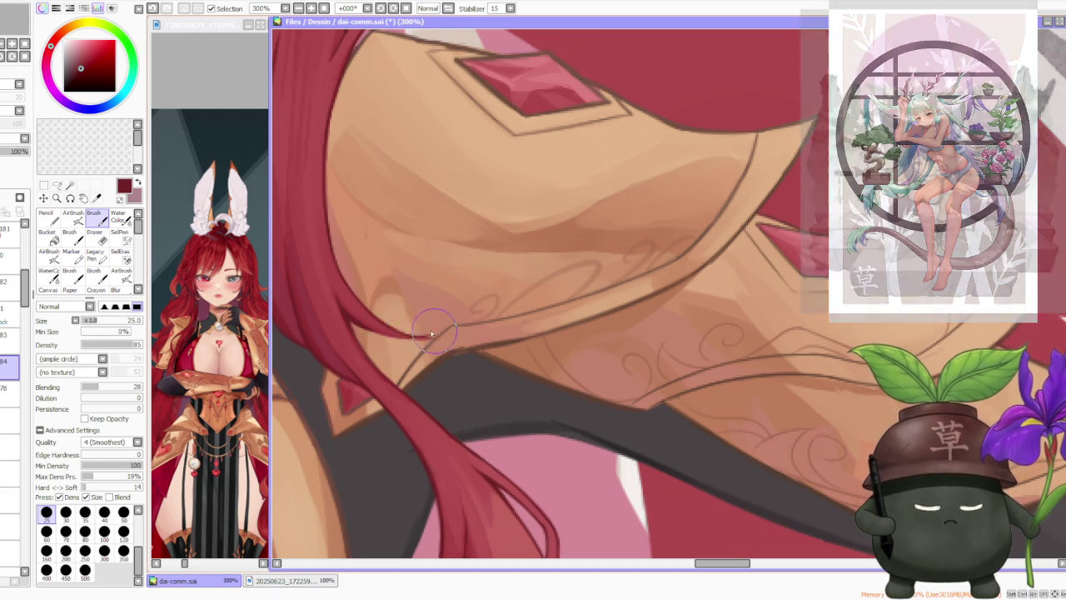
{"action": "left_click_drag", "start_coordinate": [359, 296], "coordinate": [435, 338]}
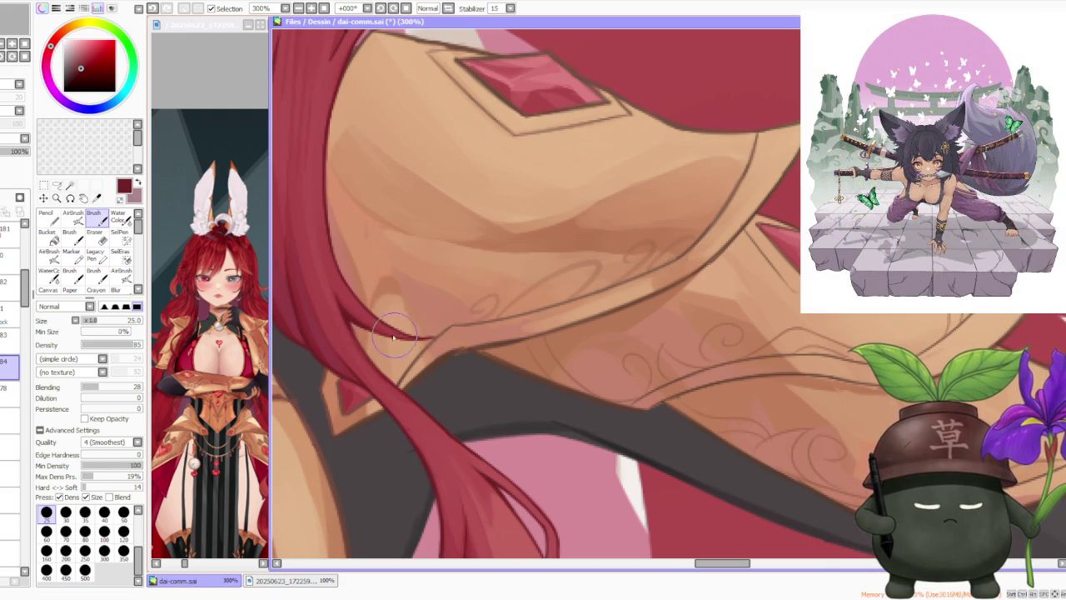
{"action": "scroll", "coordinate": [422, 334], "scroll_direction": "down", "scroll_amount": 3}
{"action": "scroll", "coordinate": [396, 268], "scroll_direction": "down", "scroll_amount": 3}
{"action": "scroll", "coordinate": [424, 254], "scroll_direction": "down", "scroll_amount": 2}
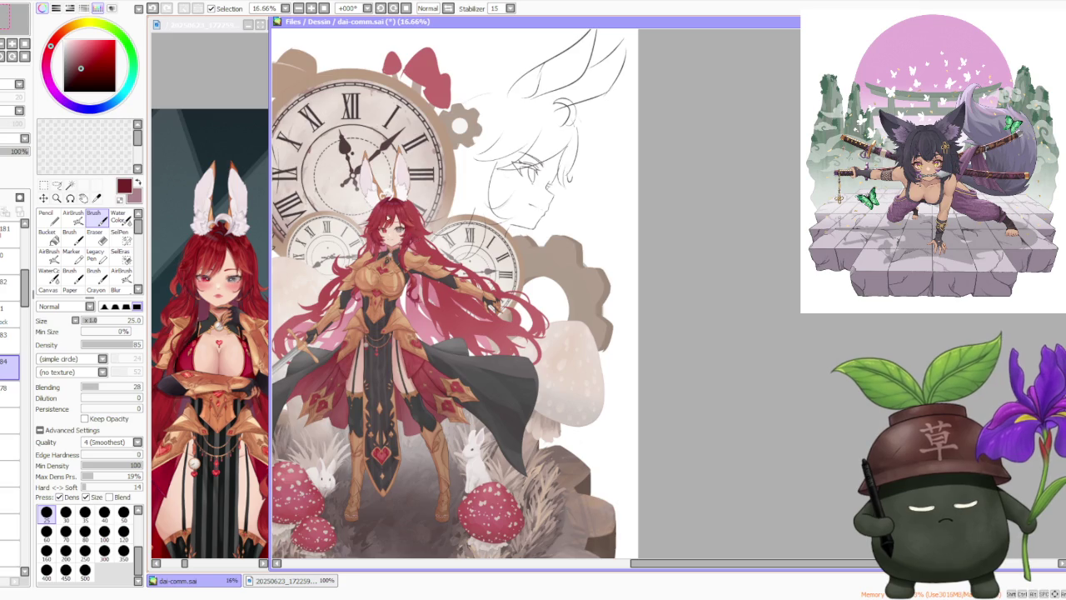
{"action": "scroll", "coordinate": [364, 171], "scroll_direction": "up", "scroll_amount": 1}
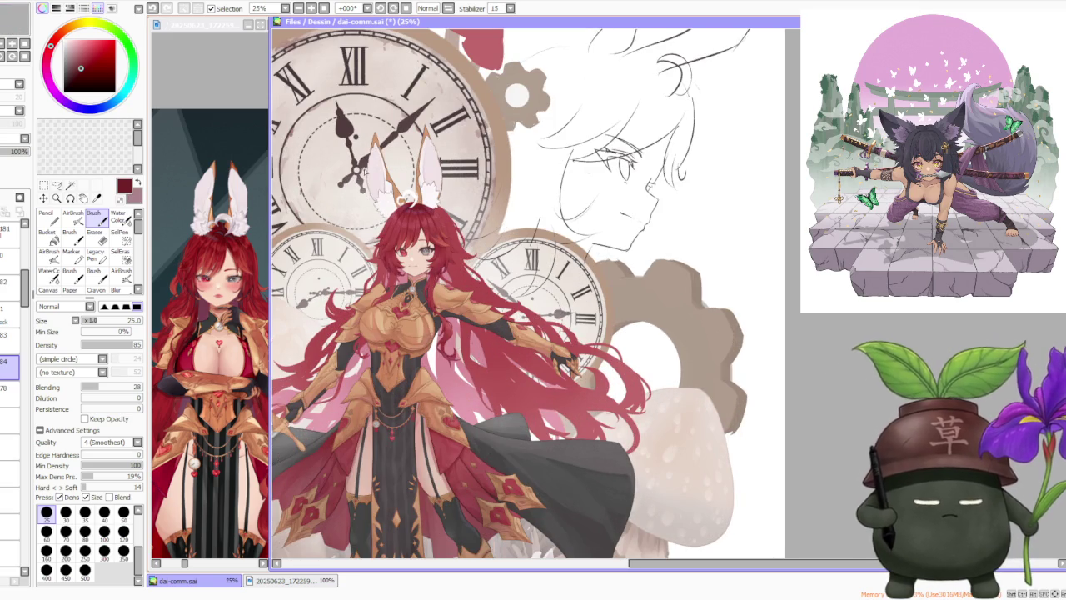
{"action": "scroll", "coordinate": [432, 279], "scroll_direction": "up", "scroll_amount": 2}
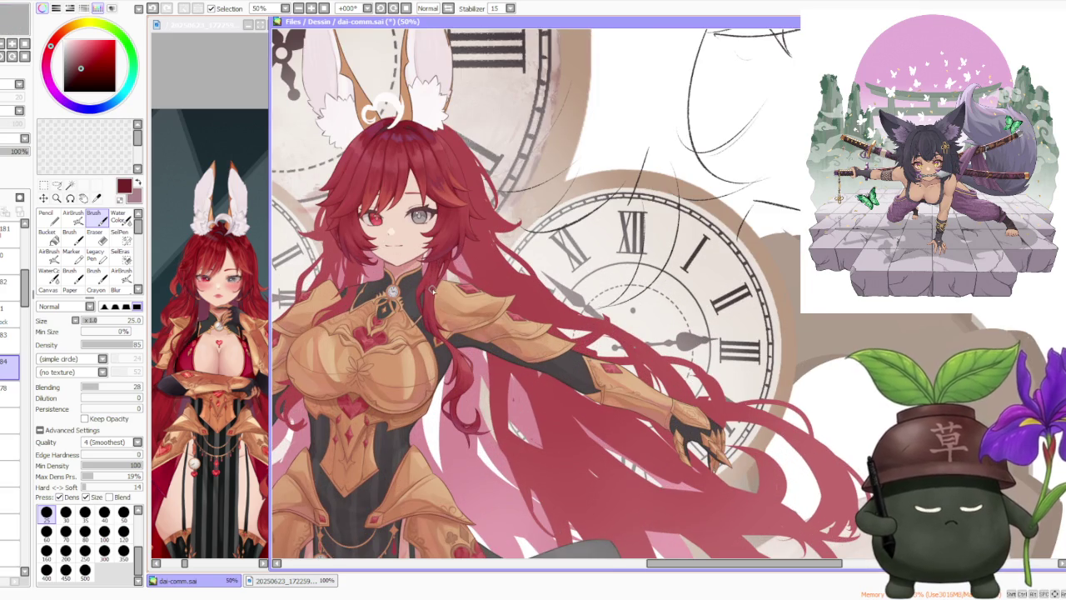
{"action": "scroll", "coordinate": [433, 290], "scroll_direction": "down", "scroll_amount": 1}
{"action": "scroll", "coordinate": [434, 290], "scroll_direction": "down", "scroll_amount": 1}
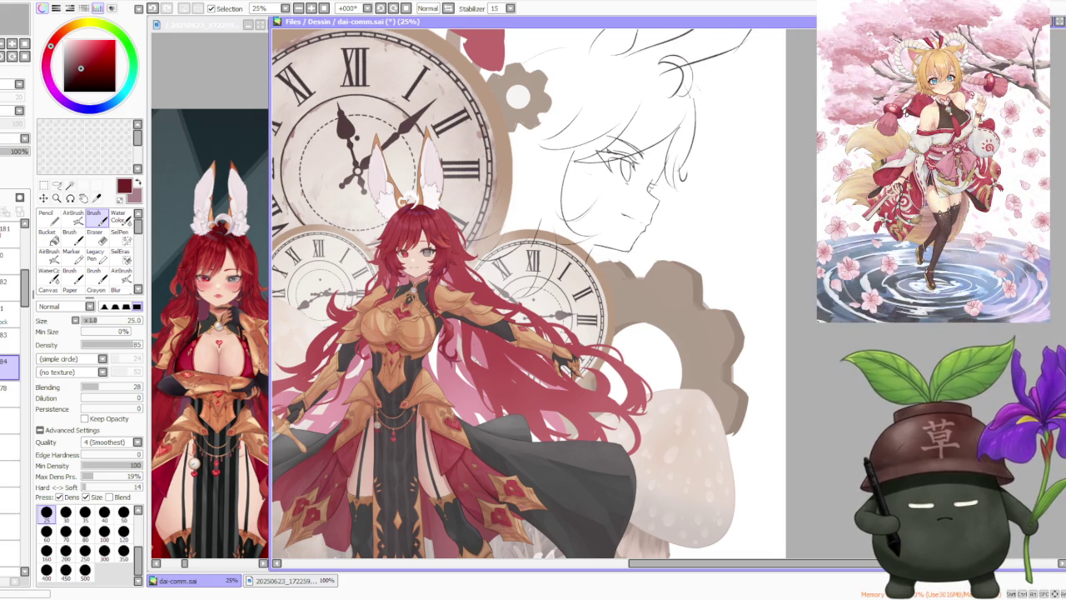
{"action": "scroll", "coordinate": [528, 292], "scroll_direction": "down", "scroll_amount": 2}
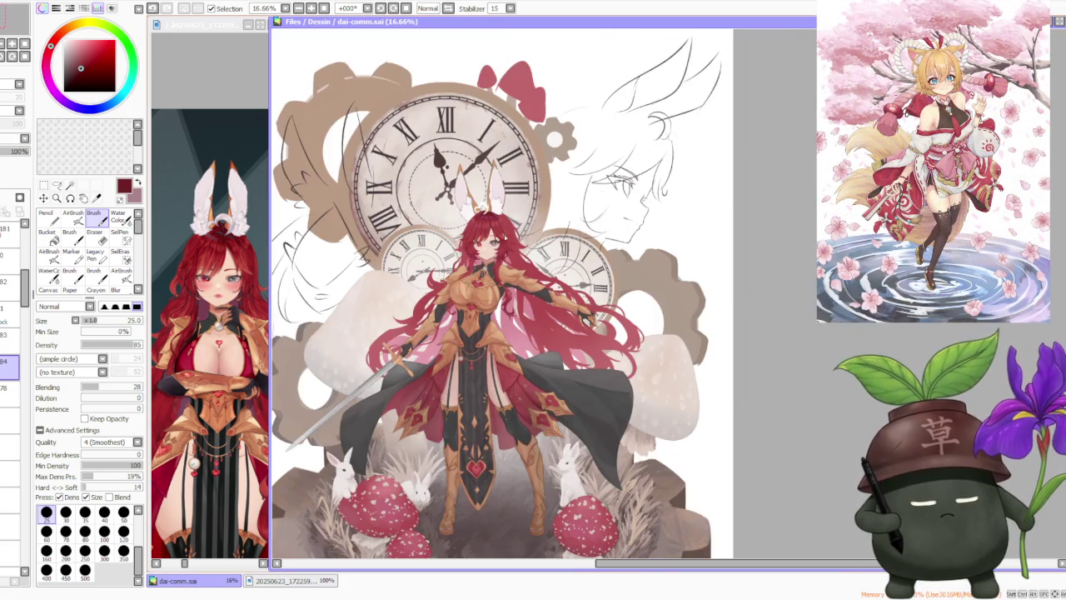
{"action": "scroll", "coordinate": [529, 292], "scroll_direction": "up", "scroll_amount": 3}
{"action": "scroll", "coordinate": [460, 283], "scroll_direction": "up", "scroll_amount": 1}
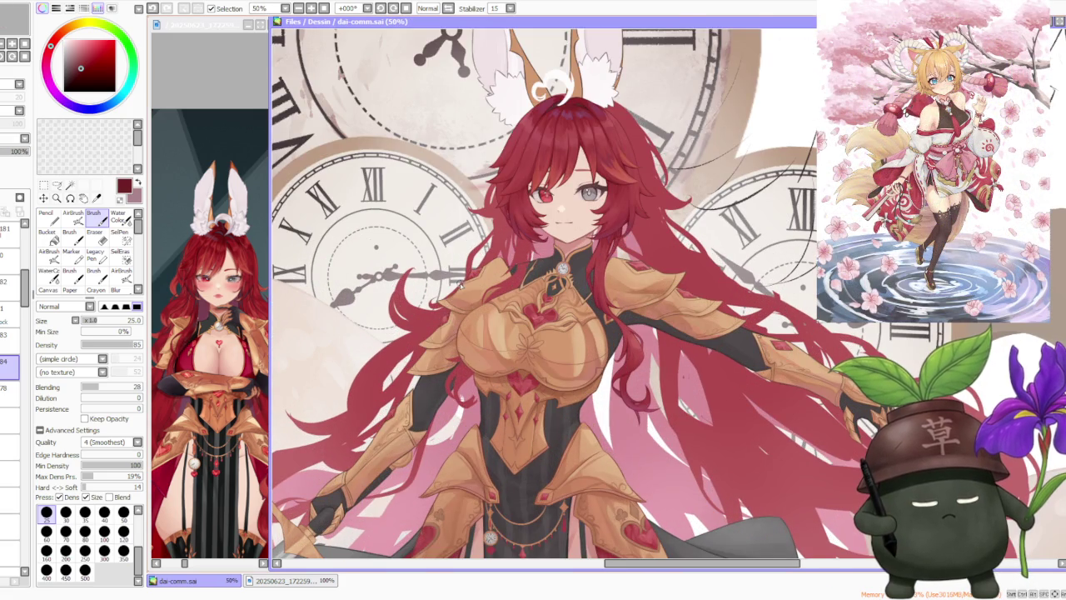
{"action": "scroll", "coordinate": [463, 284], "scroll_direction": "down", "scroll_amount": 1}
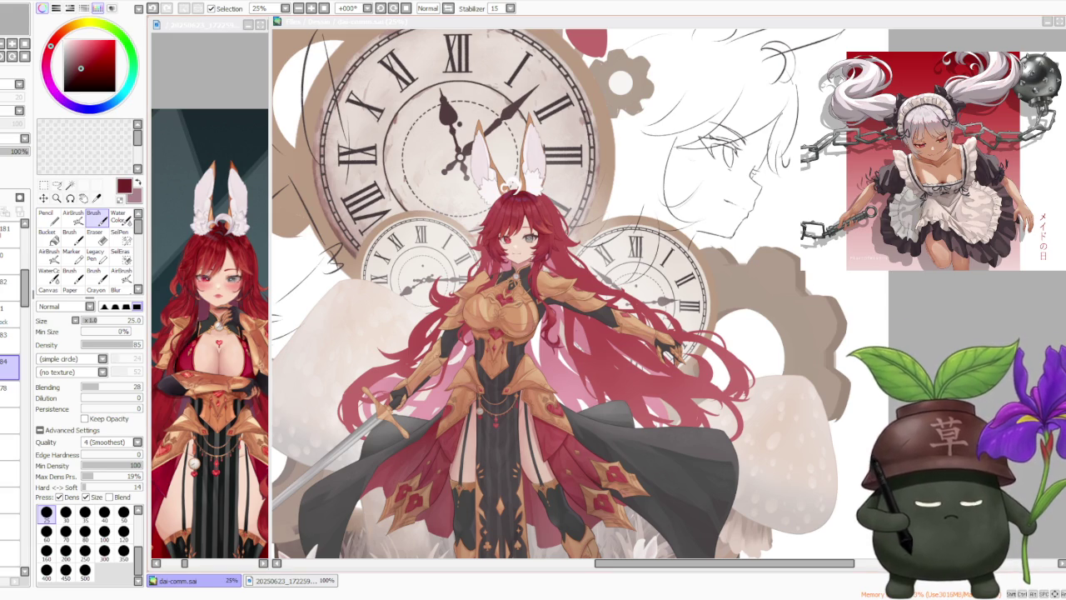
{"action": "key", "text": "ctrl+minus"}
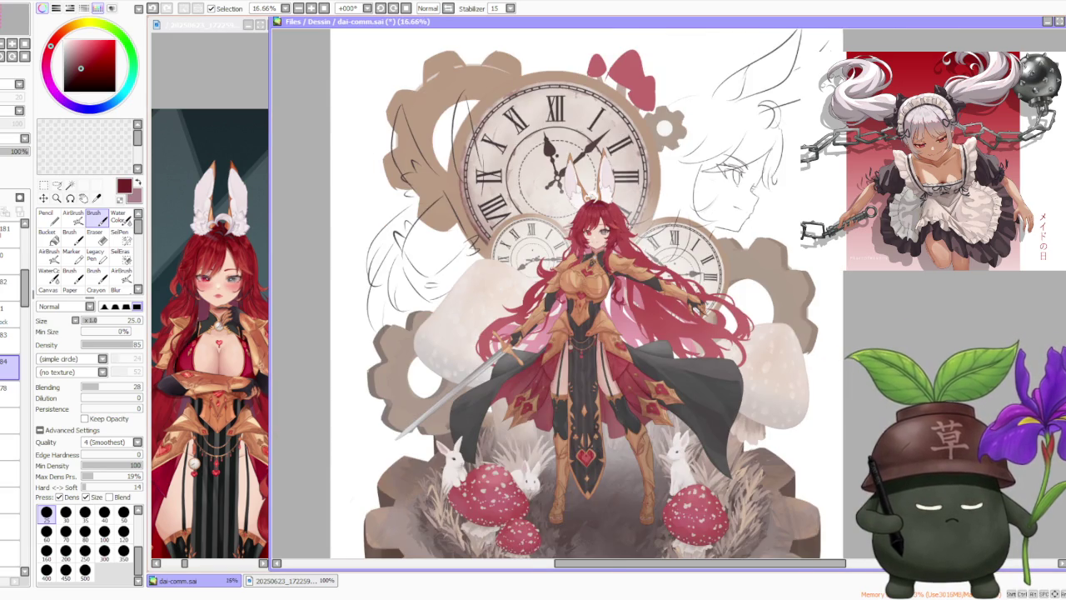
{"action": "scroll", "coordinate": [616, 219], "scroll_direction": "up", "scroll_amount": 3}
{"action": "scroll", "coordinate": [616, 219], "scroll_direction": "down", "scroll_amount": 1}
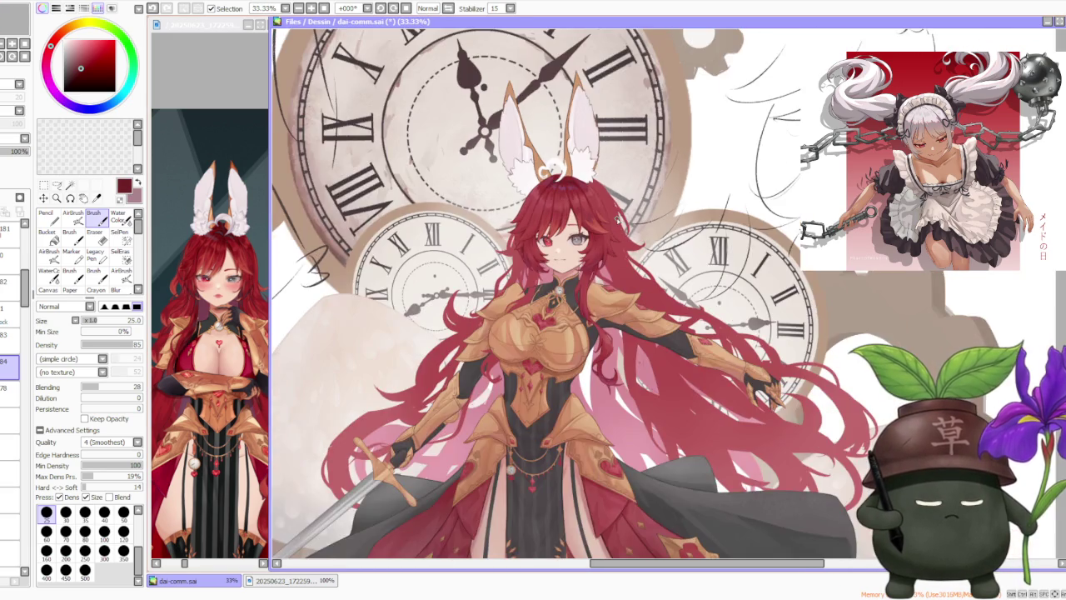
{"action": "scroll", "coordinate": [616, 219], "scroll_direction": "down", "scroll_amount": 1}
{"action": "scroll", "coordinate": [614, 214], "scroll_direction": "down", "scroll_amount": 1}
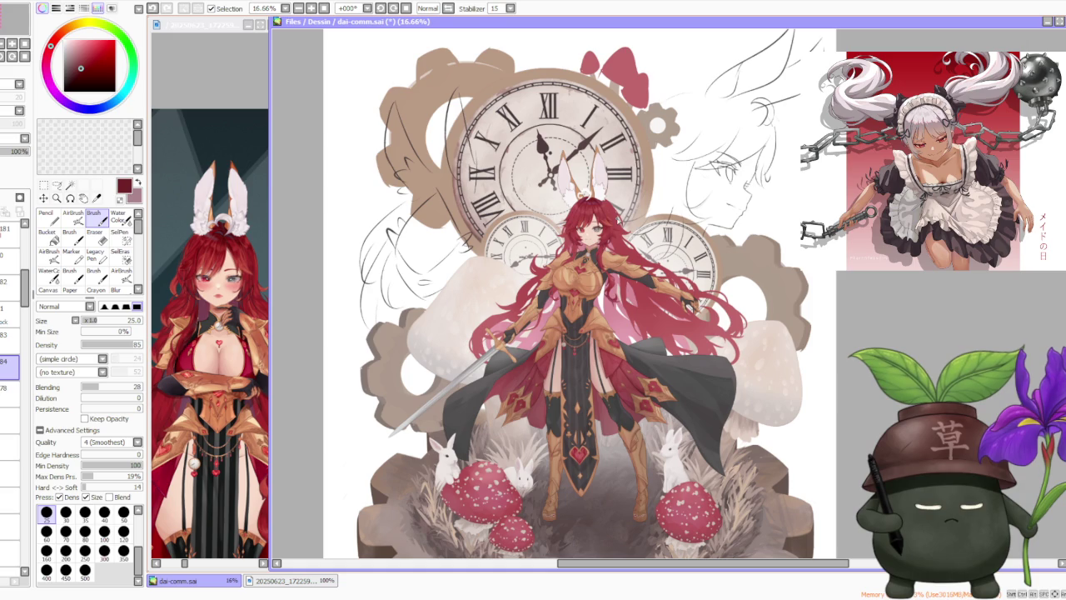
{"action": "scroll", "coordinate": [615, 215], "scroll_direction": "up", "scroll_amount": 1}
{"action": "scroll", "coordinate": [610, 220], "scroll_direction": "up", "scroll_amount": 2}
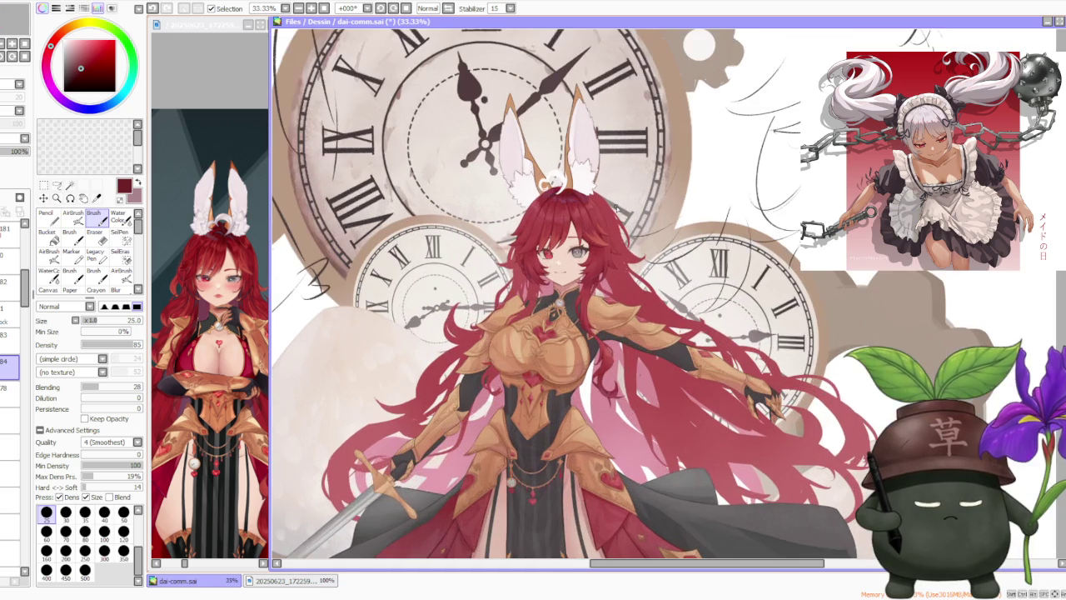
{"action": "scroll", "coordinate": [608, 228], "scroll_direction": "up", "scroll_amount": 2}
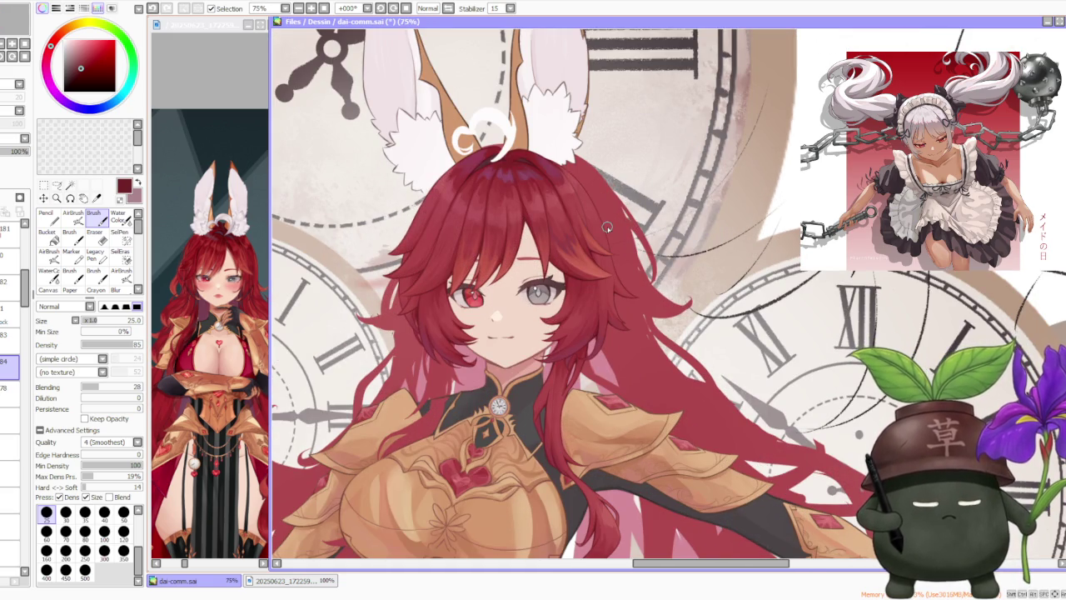
{"action": "scroll", "coordinate": [553, 331], "scroll_direction": "down", "scroll_amount": 2}
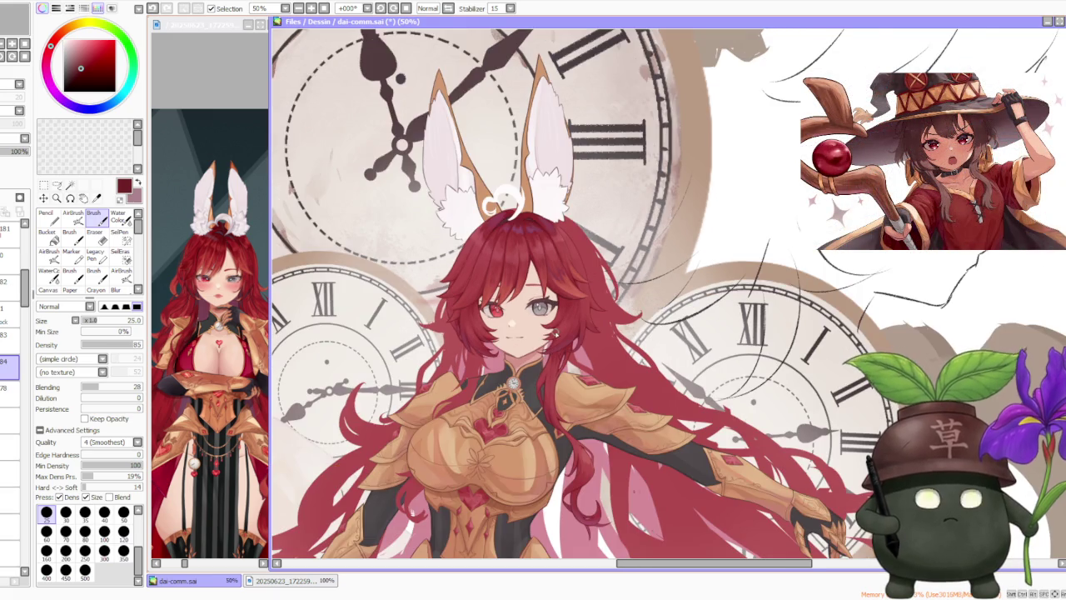
{"action": "scroll", "coordinate": [554, 334], "scroll_direction": "down", "scroll_amount": 1}
{"action": "scroll", "coordinate": [581, 433], "scroll_direction": "up", "scroll_amount": 2}
{"action": "scroll", "coordinate": [581, 433], "scroll_direction": "up", "scroll_amount": 1}
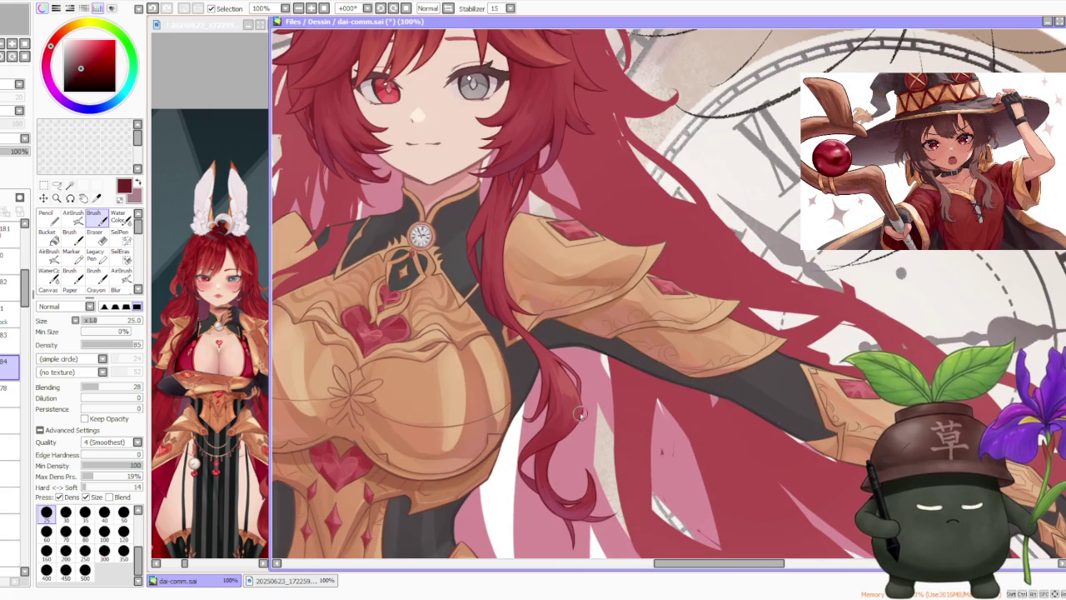
{"action": "scroll", "coordinate": [549, 408], "scroll_direction": "up", "scroll_amount": 2}
{"action": "scroll", "coordinate": [550, 407], "scroll_direction": "down", "scroll_amount": 3}
{"action": "scroll", "coordinate": [549, 407], "scroll_direction": "down", "scroll_amount": 2}
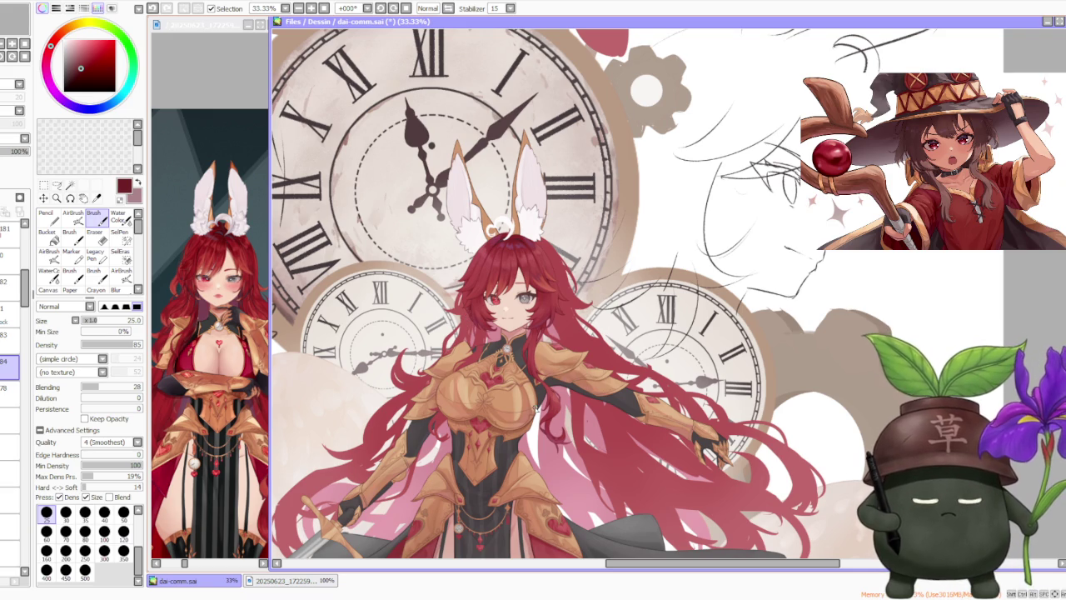
{"action": "scroll", "coordinate": [590, 255], "scroll_direction": "down", "scroll_amount": 1}
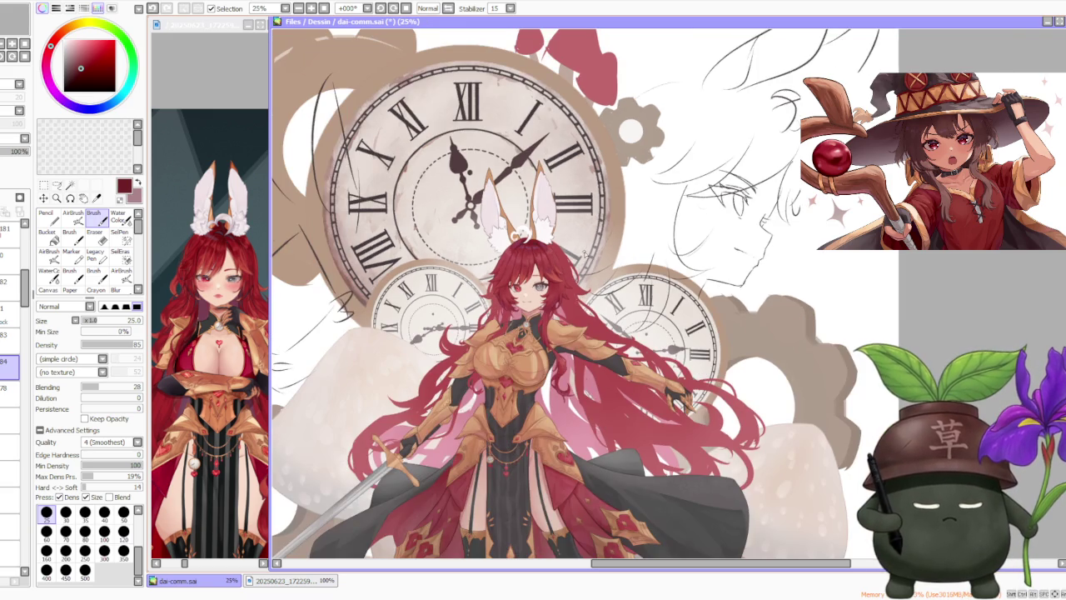
{"action": "scroll", "coordinate": [530, 259], "scroll_direction": "down", "scroll_amount": 1}
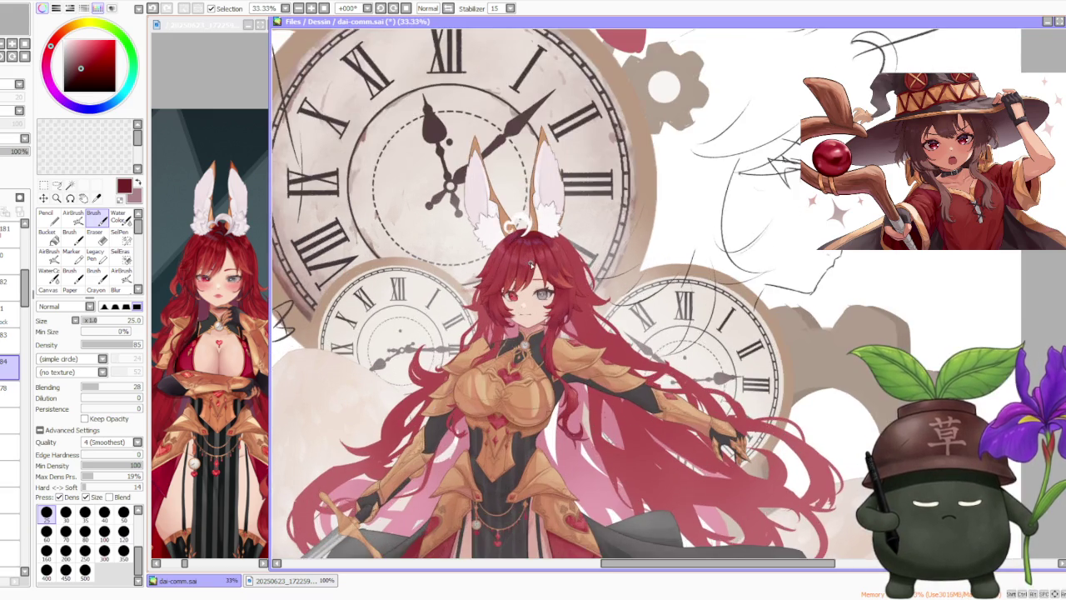
{"action": "scroll", "coordinate": [530, 260], "scroll_direction": "down", "scroll_amount": 1}
{"action": "scroll", "coordinate": [534, 265], "scroll_direction": "down", "scroll_amount": 1}
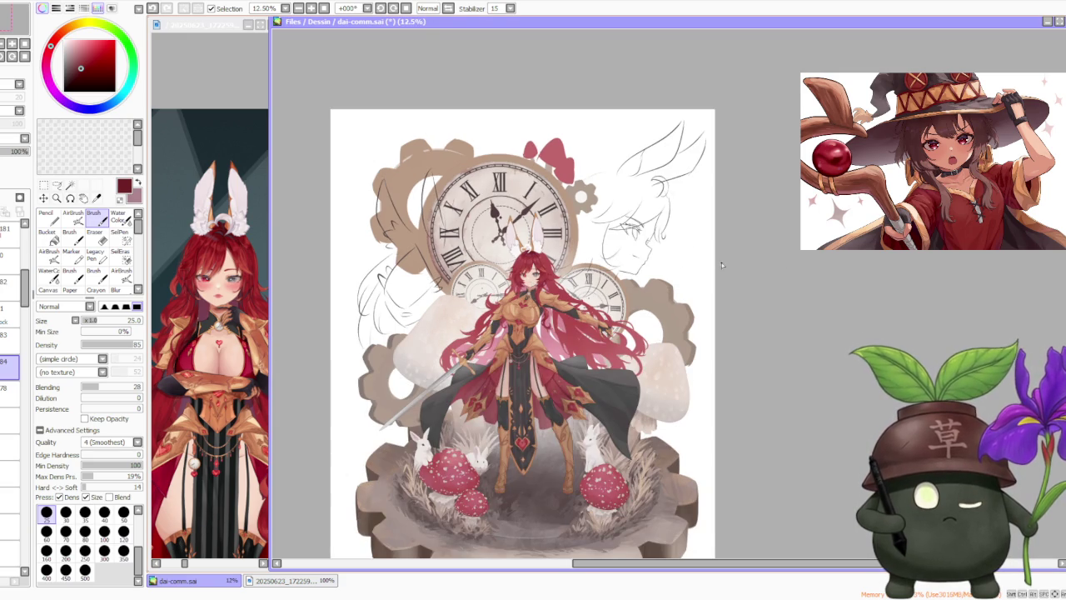
{"action": "scroll", "coordinate": [533, 220], "scroll_direction": "up", "scroll_amount": 3}
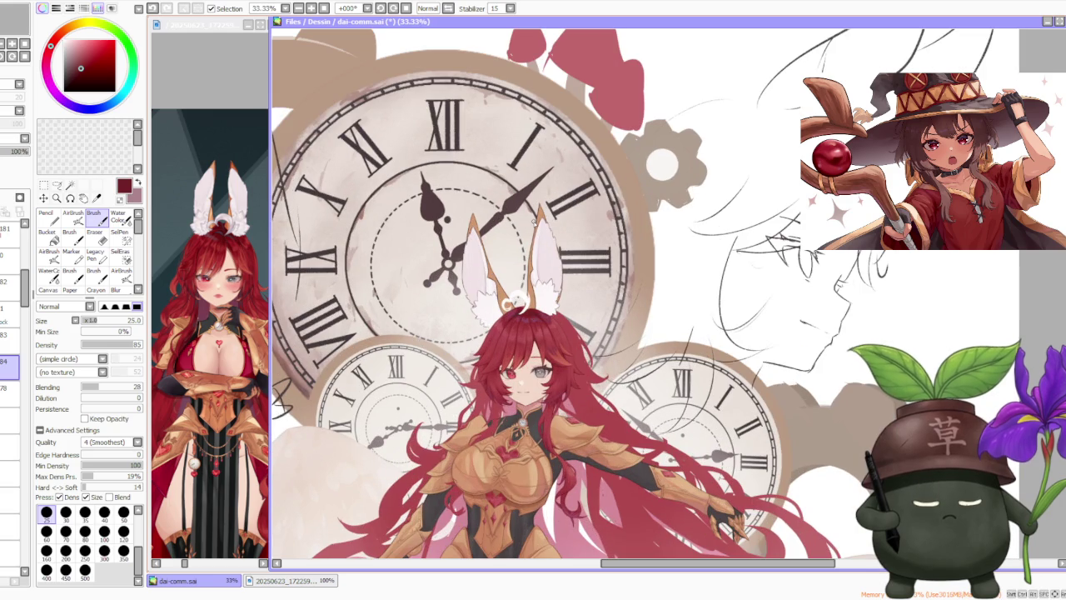
{"action": "scroll", "coordinate": [534, 220], "scroll_direction": "down", "scroll_amount": 1}
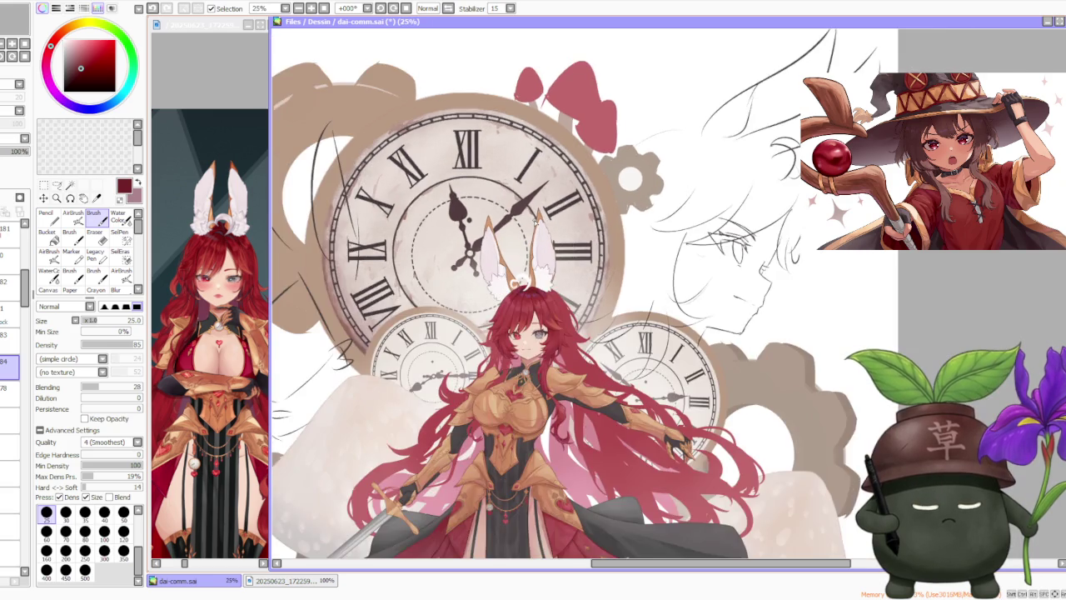
{"action": "scroll", "coordinate": [534, 221], "scroll_direction": "down", "scroll_amount": 1}
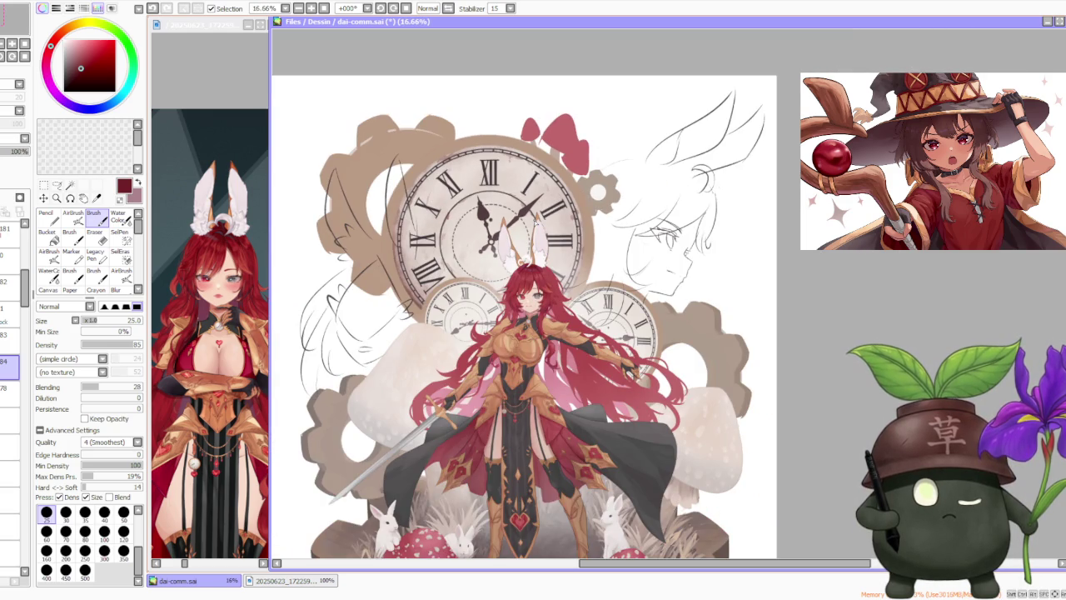
{"action": "scroll", "coordinate": [518, 227], "scroll_direction": "up", "scroll_amount": 1}
{"action": "scroll", "coordinate": [537, 268], "scroll_direction": "up", "scroll_amount": 1}
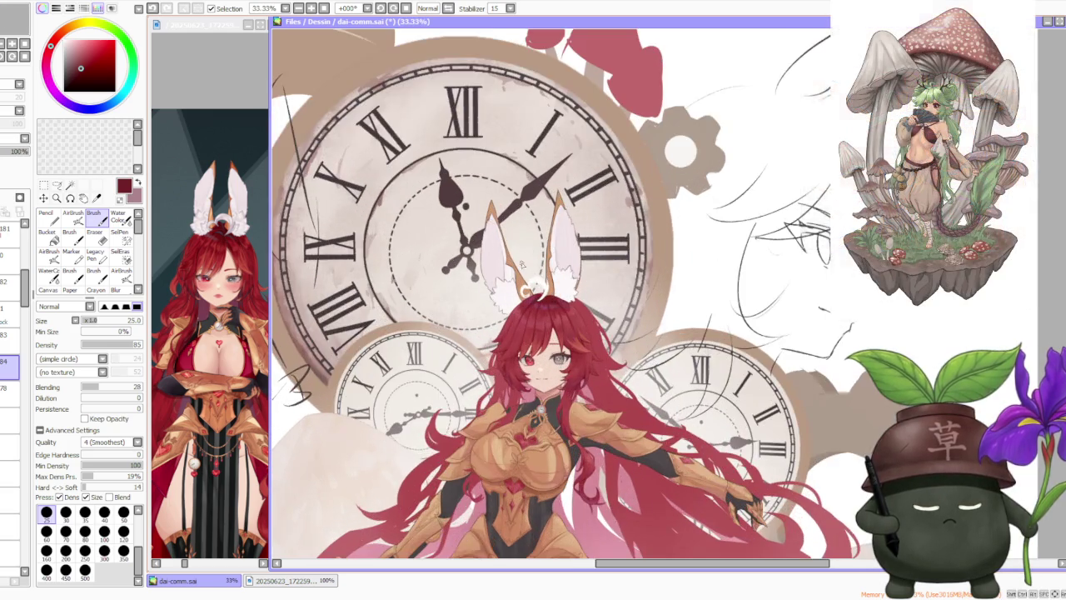
{"action": "scroll", "coordinate": [505, 266], "scroll_direction": "up", "scroll_amount": 2}
{"action": "left_click", "coordinate": [190, 254]}
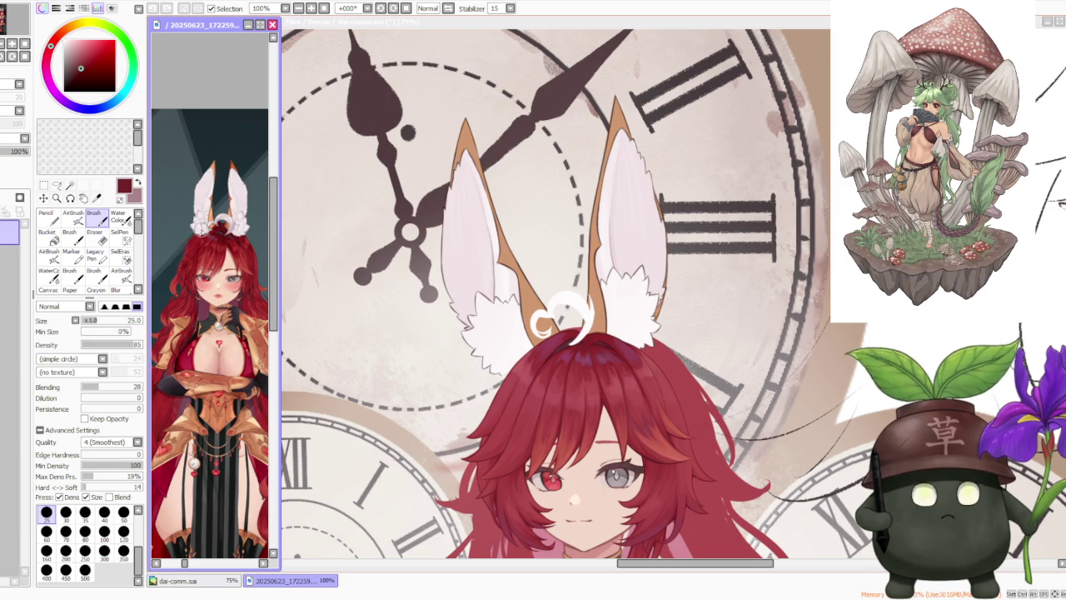
{"action": "scroll", "coordinate": [204, 220], "scroll_direction": "up", "scroll_amount": 3}
{"action": "scroll", "coordinate": [204, 221], "scroll_direction": "down", "scroll_amount": 3}
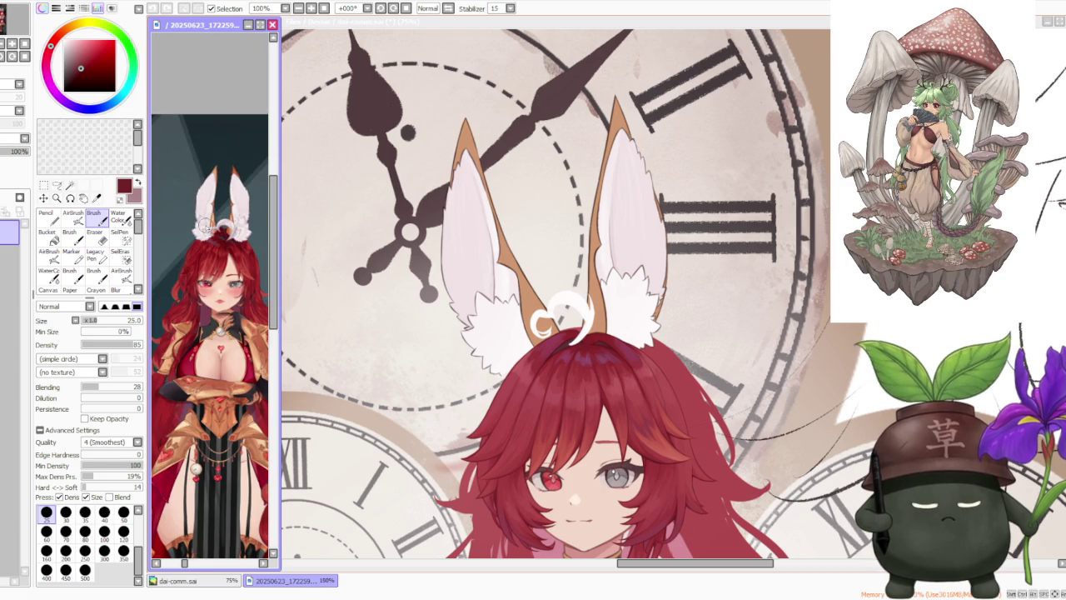
{"action": "left_click", "coordinate": [477, 277]}
{"action": "scroll", "coordinate": [469, 303], "scroll_direction": "down", "scroll_amount": 1}
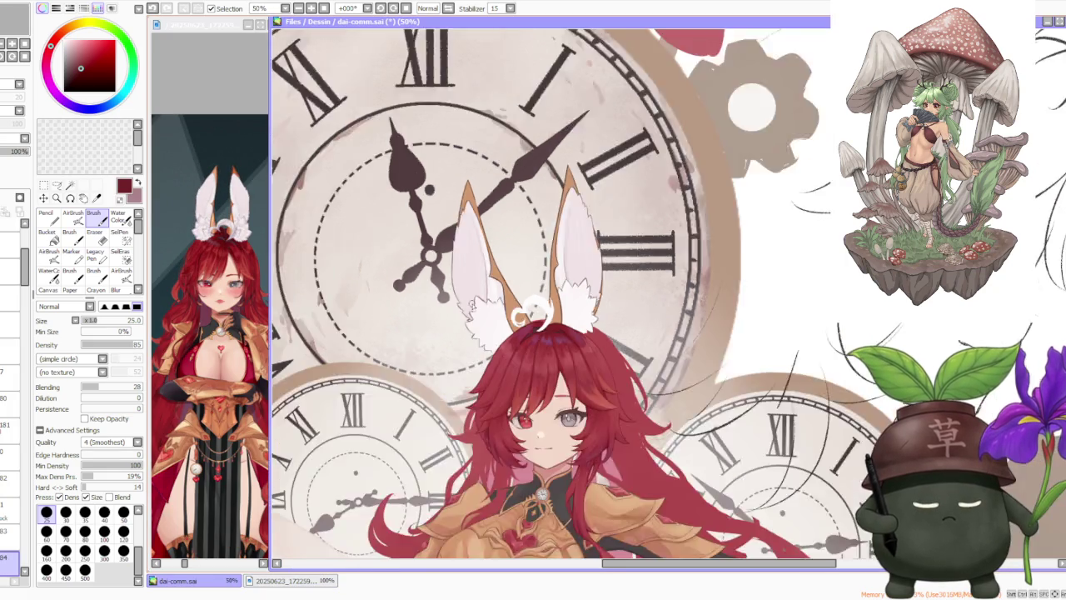
{"action": "scroll", "coordinate": [485, 275], "scroll_direction": "down", "scroll_amount": 1}
{"action": "scroll", "coordinate": [488, 278], "scroll_direction": "down", "scroll_amount": 1}
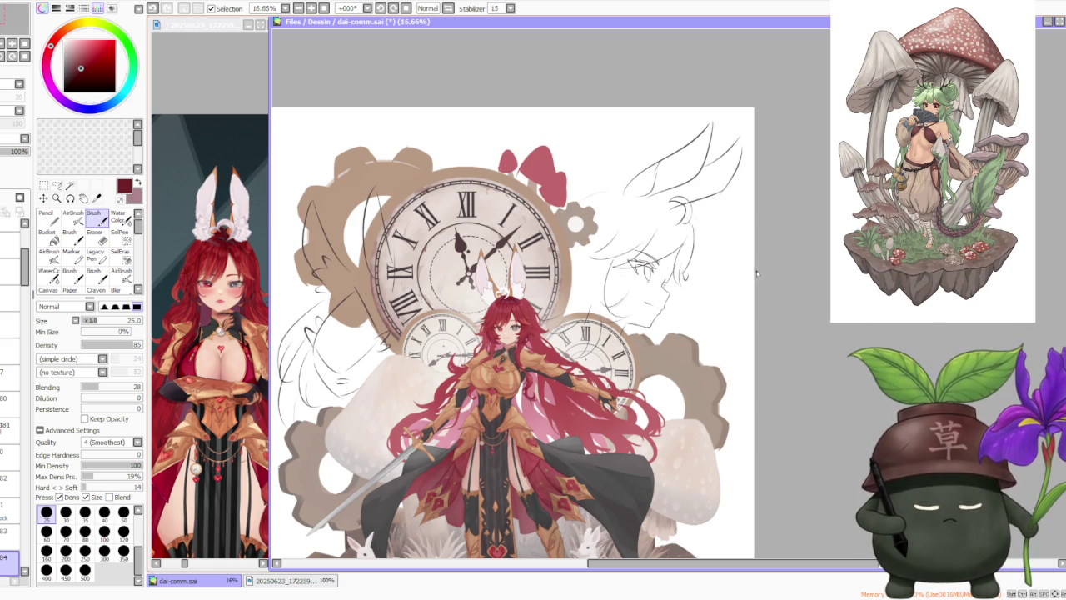
{"action": "scroll", "coordinate": [551, 287], "scroll_direction": "up", "scroll_amount": 3}
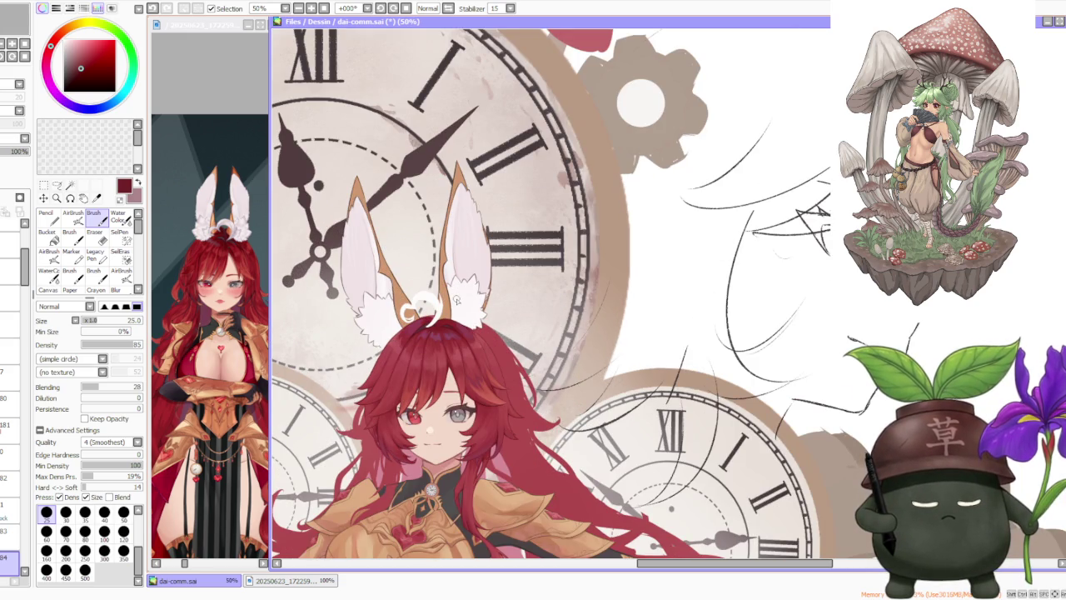
{"action": "scroll", "coordinate": [473, 295], "scroll_direction": "down", "scroll_amount": 2}
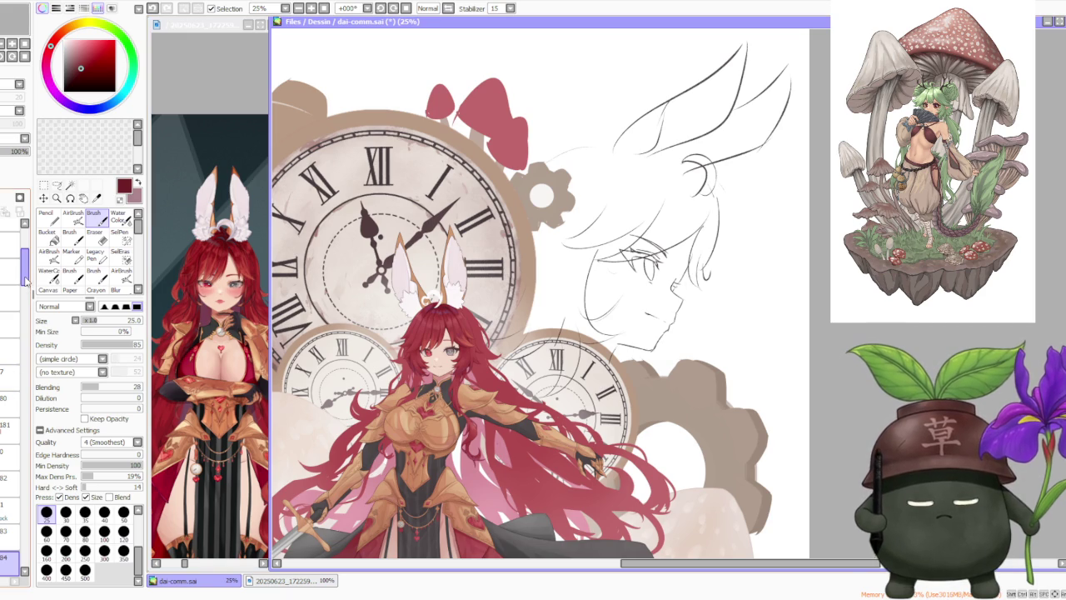
{"action": "left_click_drag", "start_coordinate": [25, 275], "coordinate": [8, 566]}
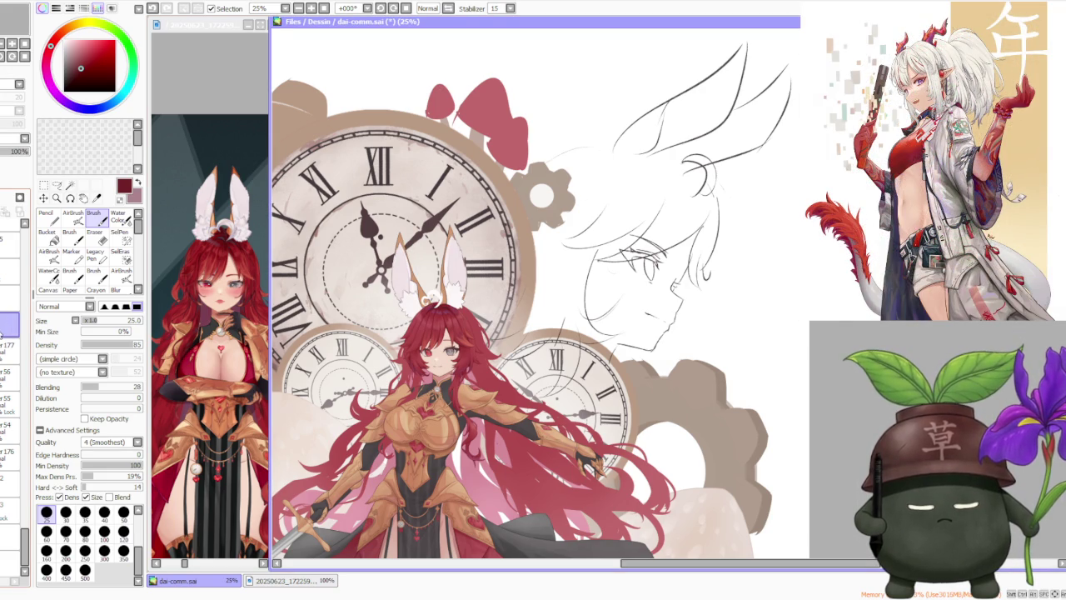
Step: Free Transform the bunny ears, stretching them slightly down and shifting them right
{"action": "key", "text": "Delete"}
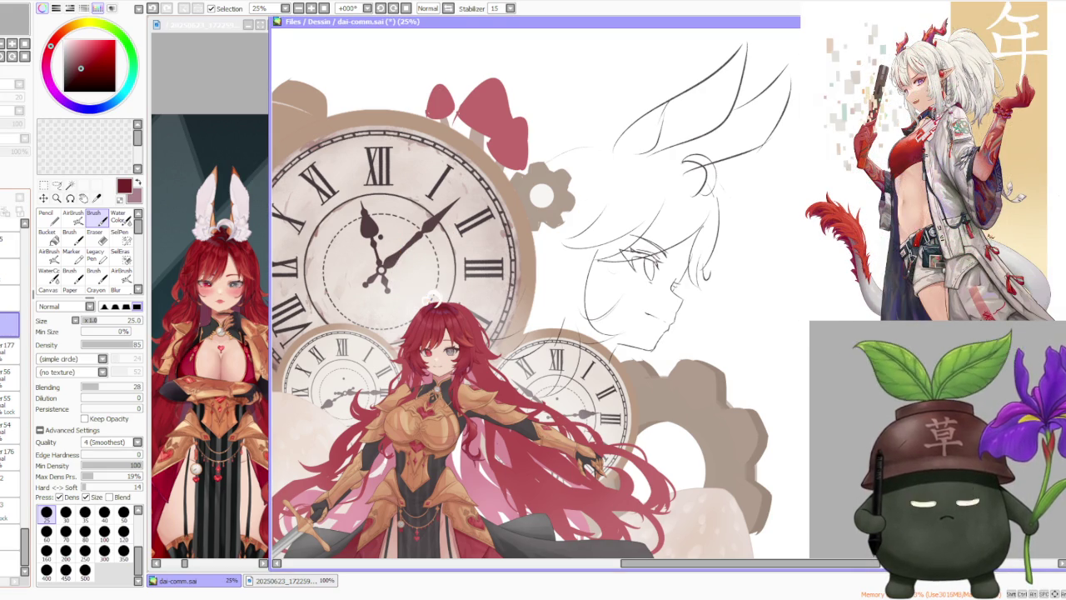
{"action": "key", "text": "ctrl+z"}
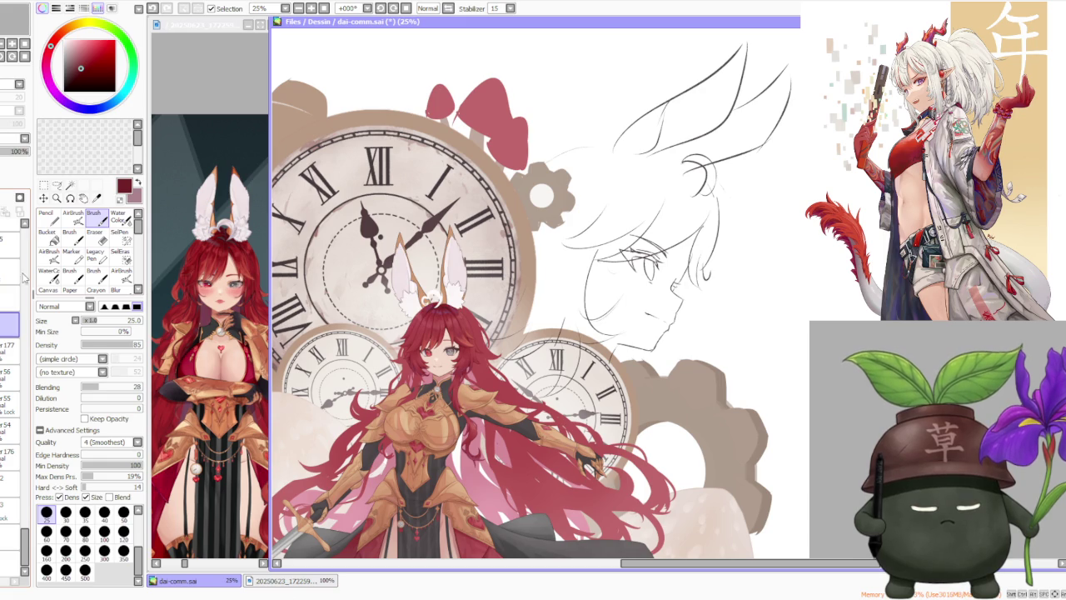
{"action": "key", "text": "ctrl+t"}
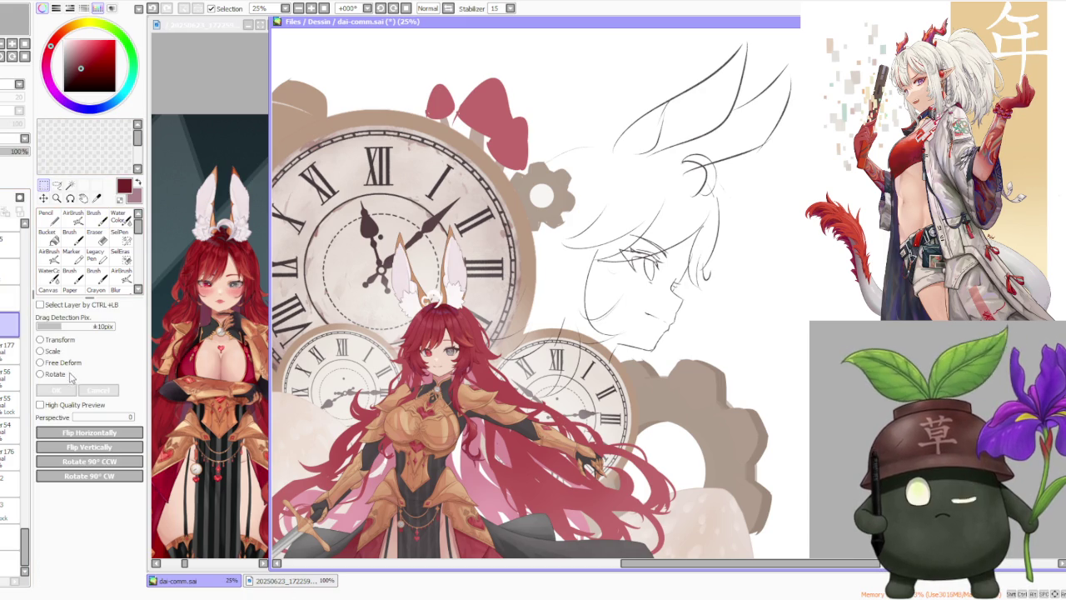
{"action": "scroll", "coordinate": [441, 320], "scroll_direction": "up", "scroll_amount": 2}
{"action": "left_click_drag", "start_coordinate": [434, 324], "coordinate": [435, 326]}
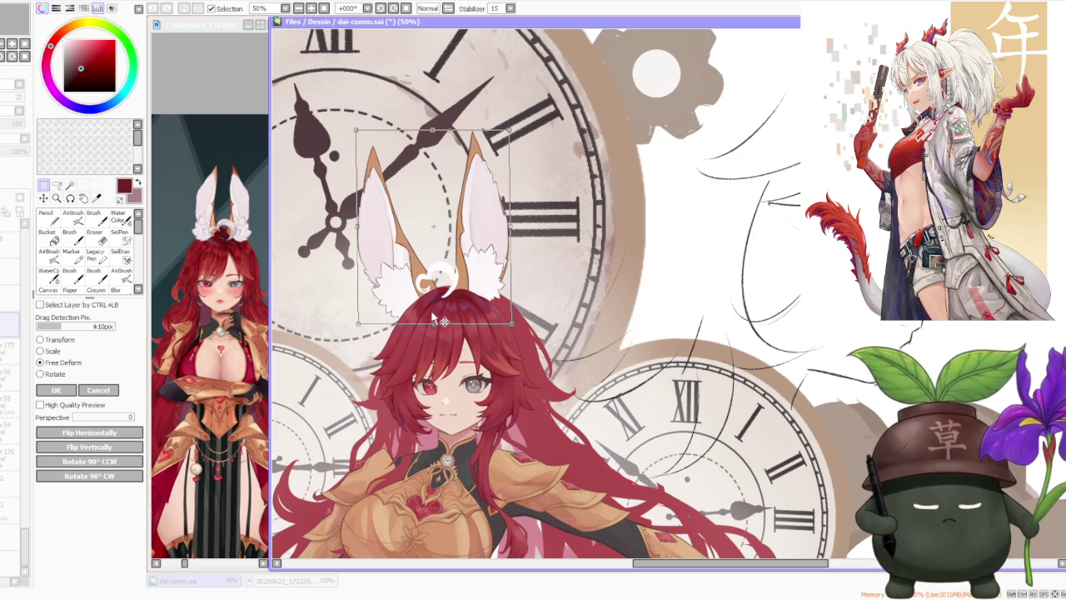
{"action": "left_click_drag", "start_coordinate": [438, 222], "coordinate": [437, 223]}
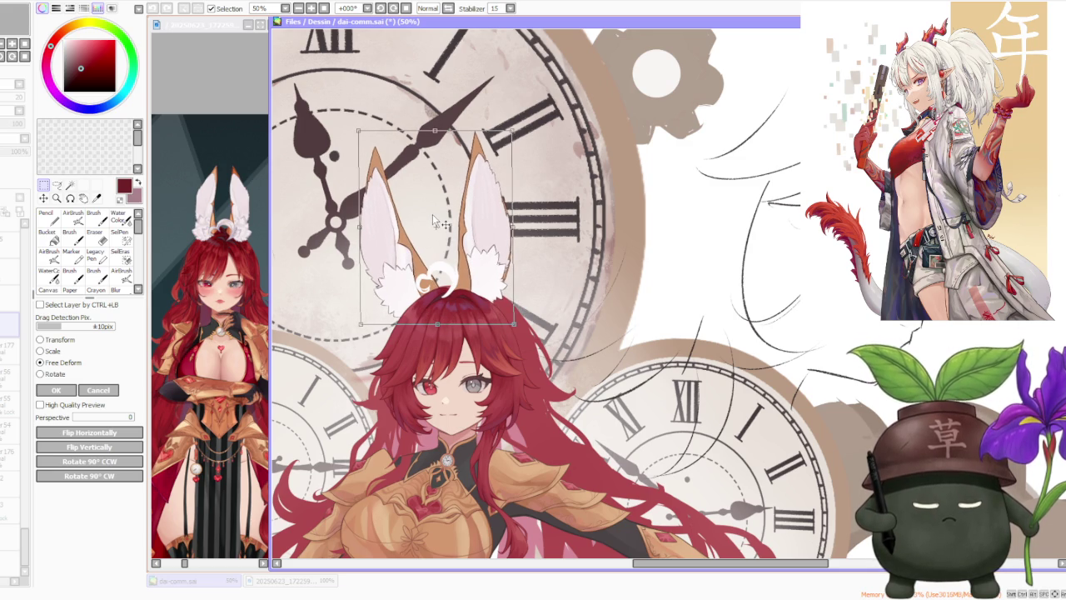
{"action": "scroll", "coordinate": [432, 214], "scroll_direction": "down", "scroll_amount": 1}
{"action": "scroll", "coordinate": [429, 215], "scroll_direction": "down", "scroll_amount": 1}
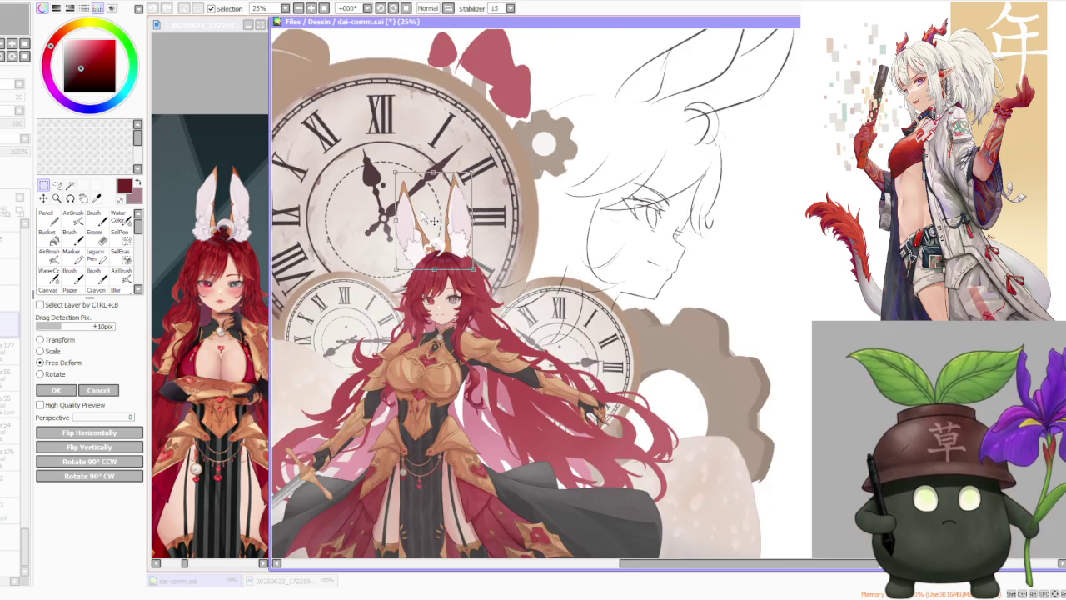
{"action": "scroll", "coordinate": [423, 217], "scroll_direction": "down", "scroll_amount": 1}
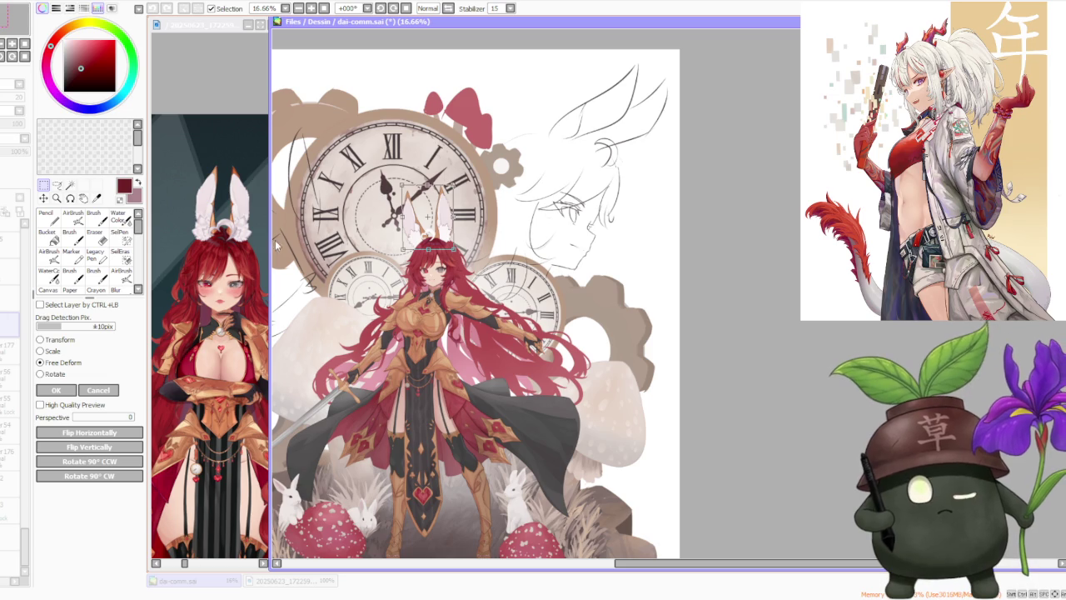
{"action": "left_click", "coordinate": [81, 395]}
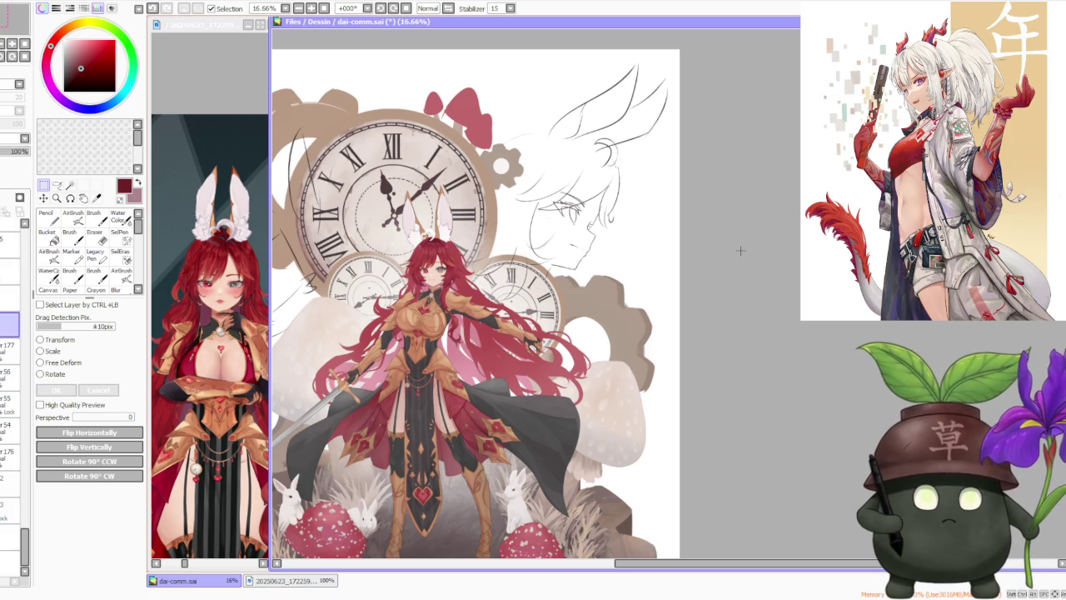
Step: Skew the base of the ears slightly right with Free Deform and commit it
{"action": "scroll", "coordinate": [436, 206], "scroll_direction": "up", "scroll_amount": 3}
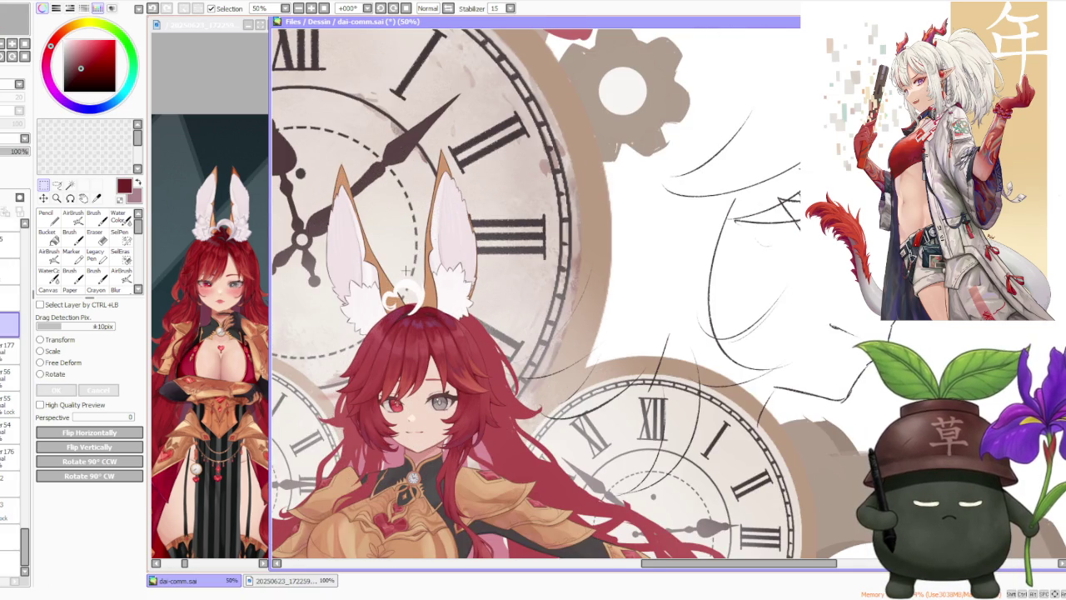
{"action": "scroll", "coordinate": [409, 264], "scroll_direction": "up", "scroll_amount": 1}
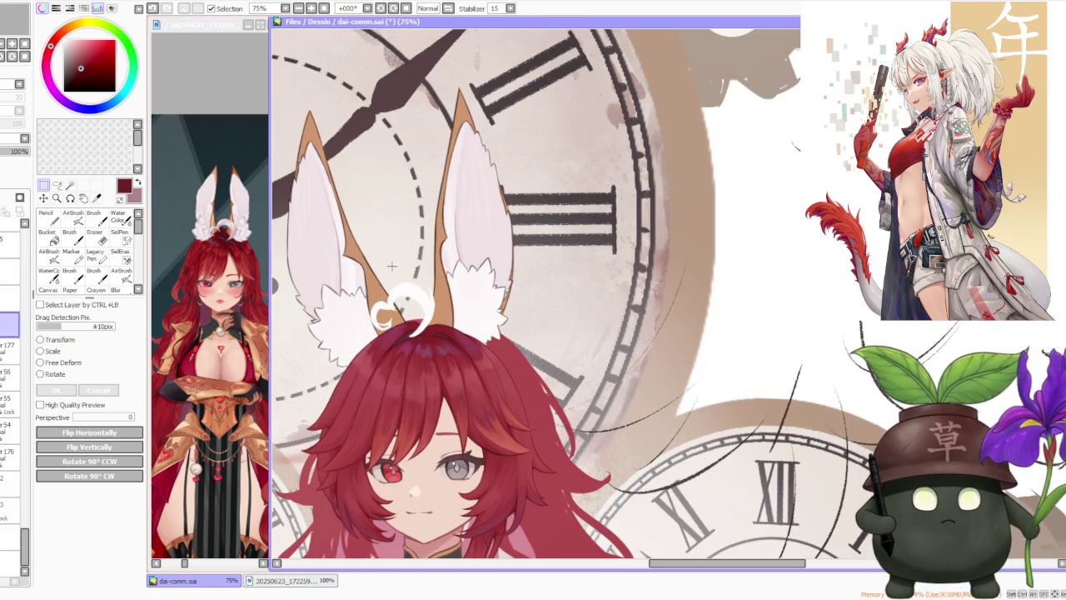
{"action": "left_click", "coordinate": [63, 362]}
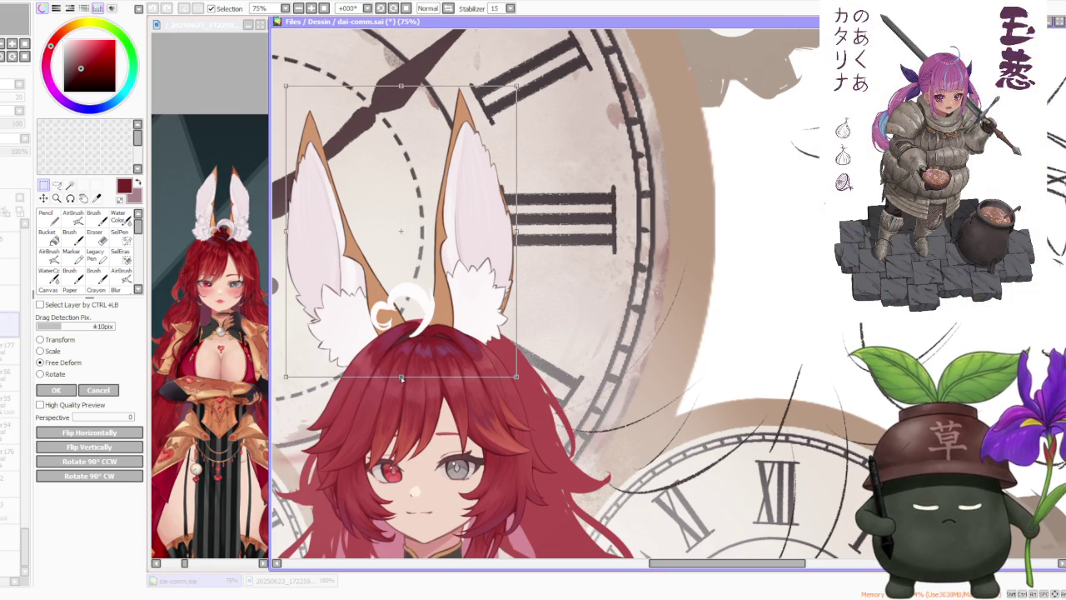
{"action": "left_click_drag", "start_coordinate": [402, 378], "coordinate": [405, 379]}
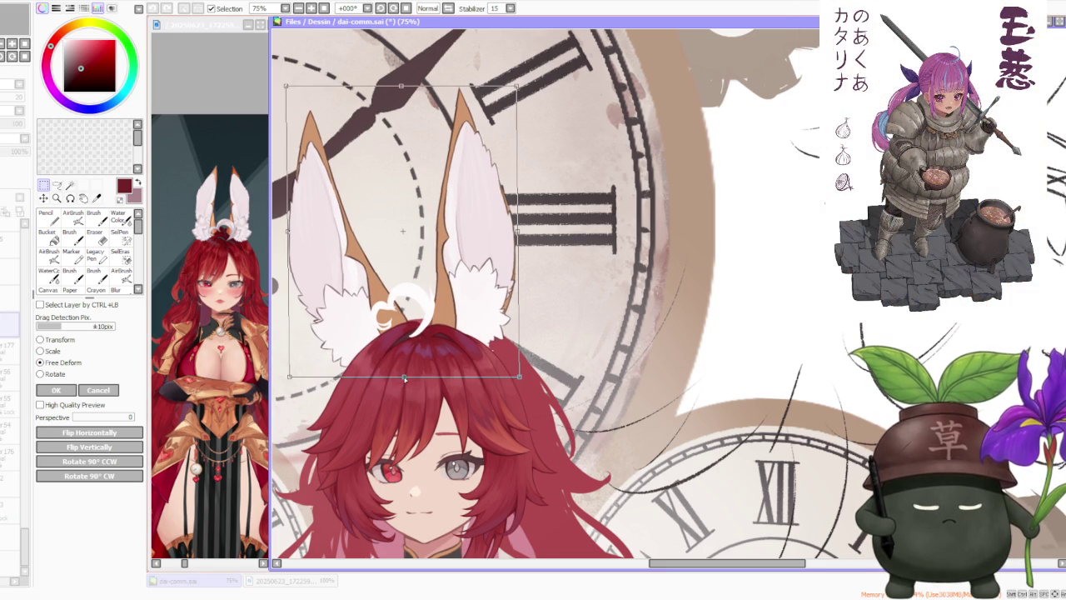
{"action": "scroll", "coordinate": [405, 379], "scroll_direction": "down", "scroll_amount": 2}
{"action": "scroll", "coordinate": [397, 349], "scroll_direction": "down", "scroll_amount": 1}
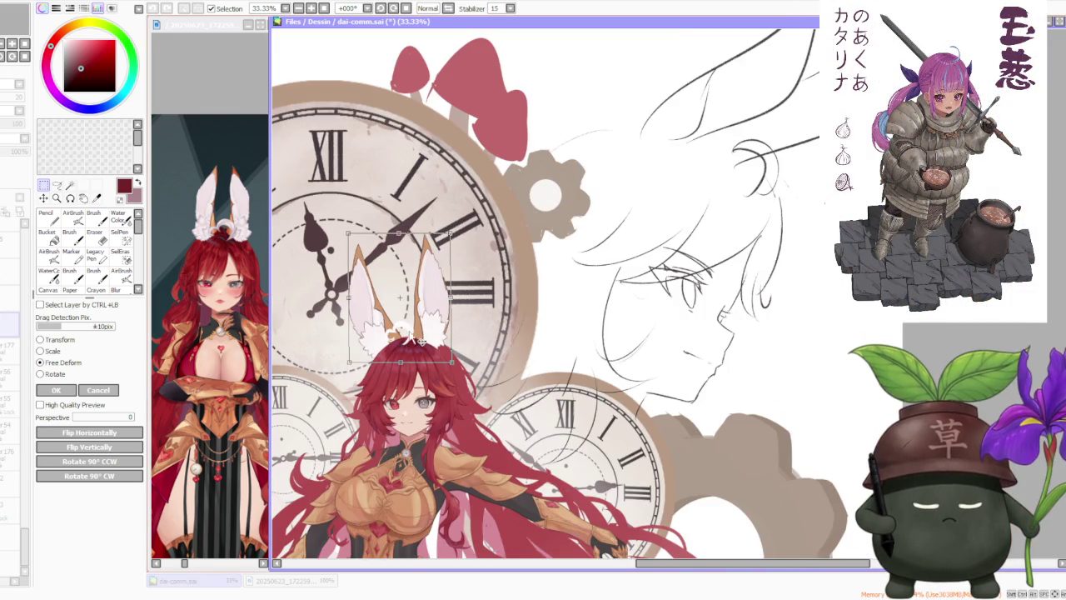
{"action": "scroll", "coordinate": [408, 325], "scroll_direction": "down", "scroll_amount": 1}
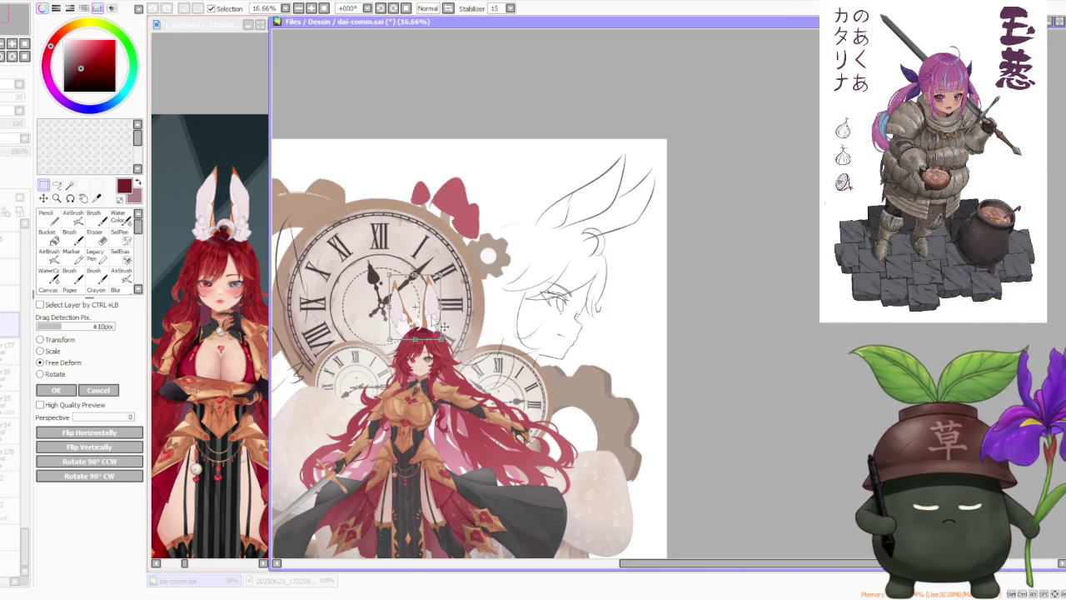
{"action": "left_click", "coordinate": [73, 387]}
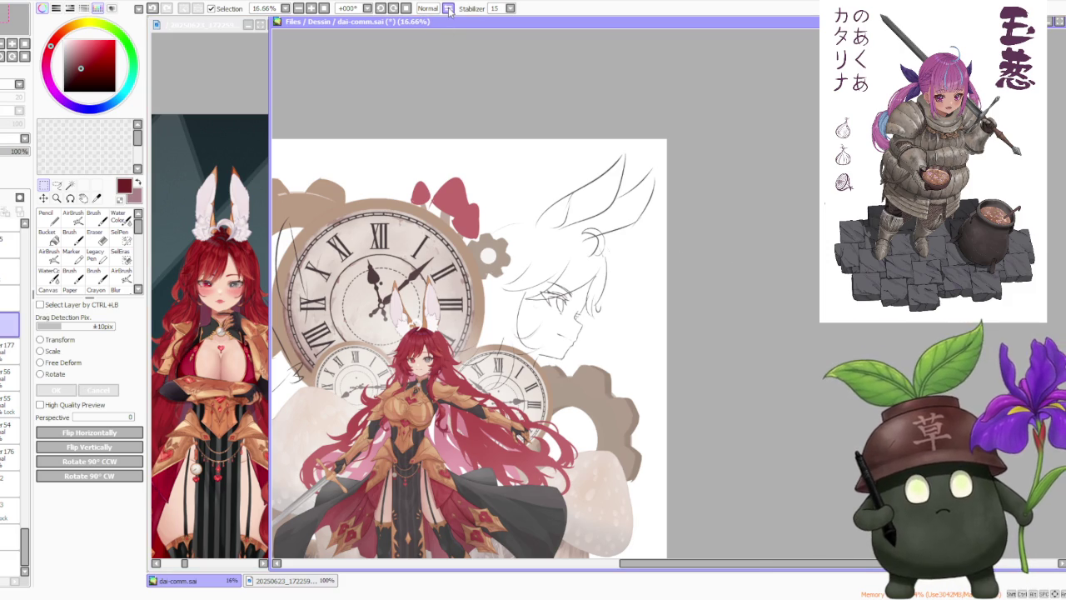
Step: Mirror the canvas view horizontally to check the reshaped bunny ears
{"action": "left_click", "coordinate": [448, 8]}
{"action": "scroll", "coordinate": [525, 353], "scroll_direction": "up", "scroll_amount": 1}
{"action": "scroll", "coordinate": [524, 352], "scroll_direction": "up", "scroll_amount": 2}
{"action": "scroll", "coordinate": [623, 264], "scroll_direction": "up", "scroll_amount": 2}
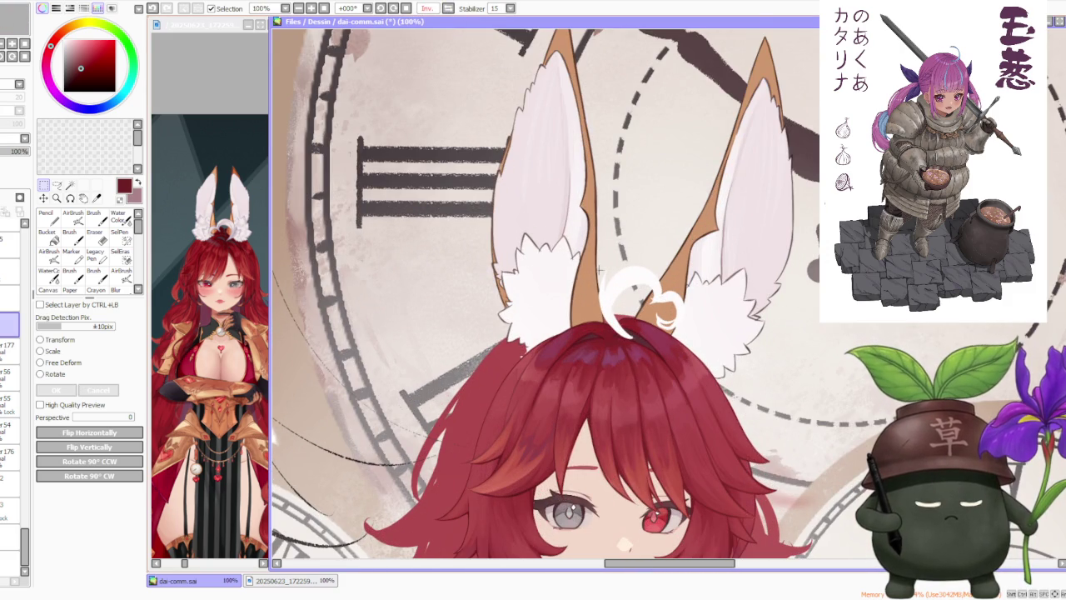
Step: Move two layers down in the layer panel and switch to the Brush tool
{"action": "left_click", "coordinate": [10, 377]}
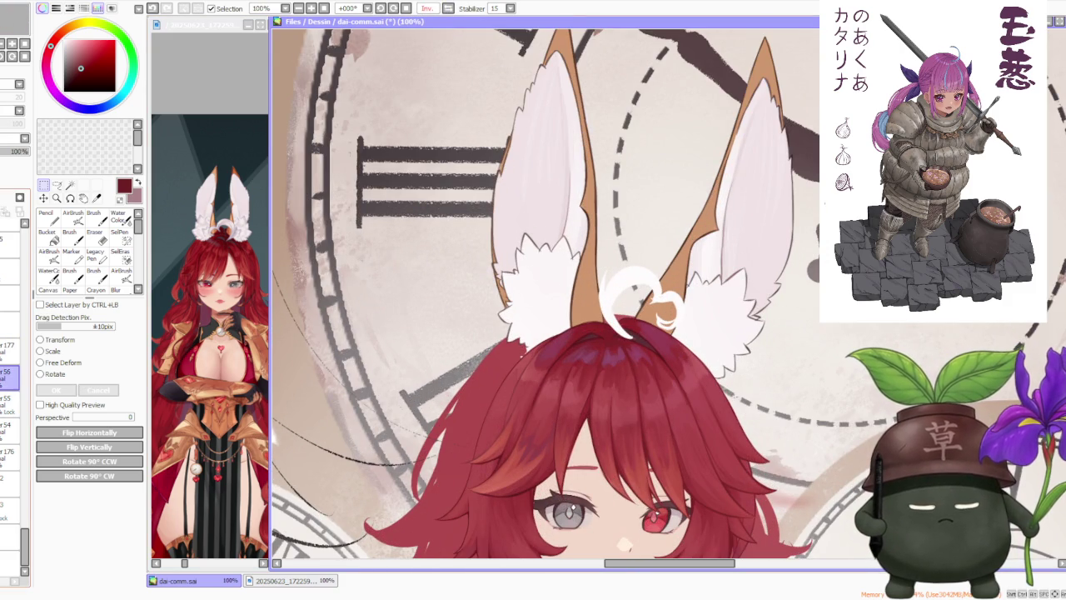
{"action": "left_click", "coordinate": [10, 400]}
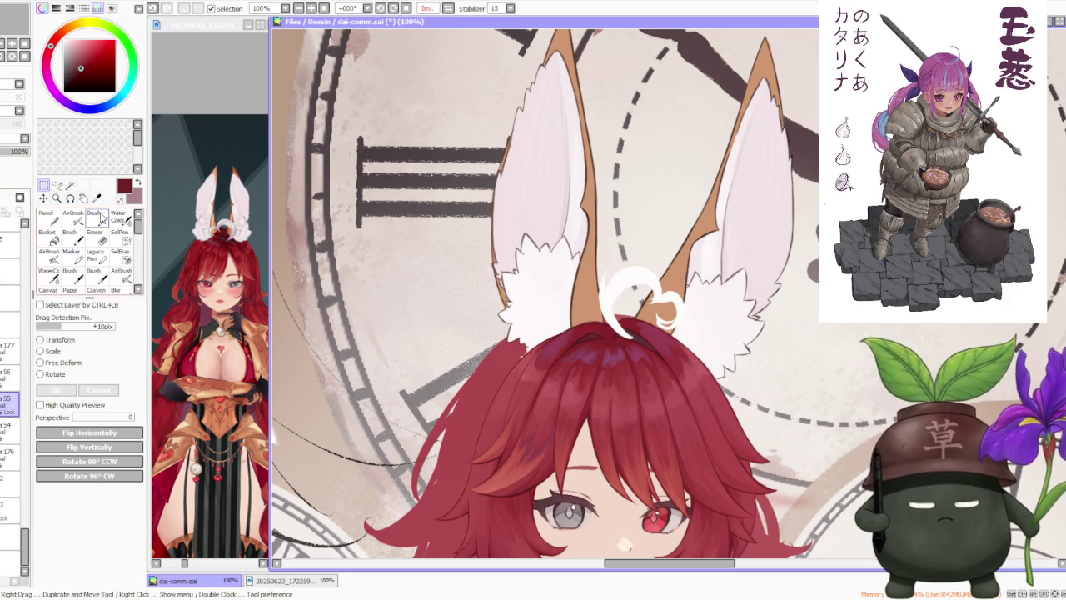
{"action": "left_click", "coordinate": [94, 217]}
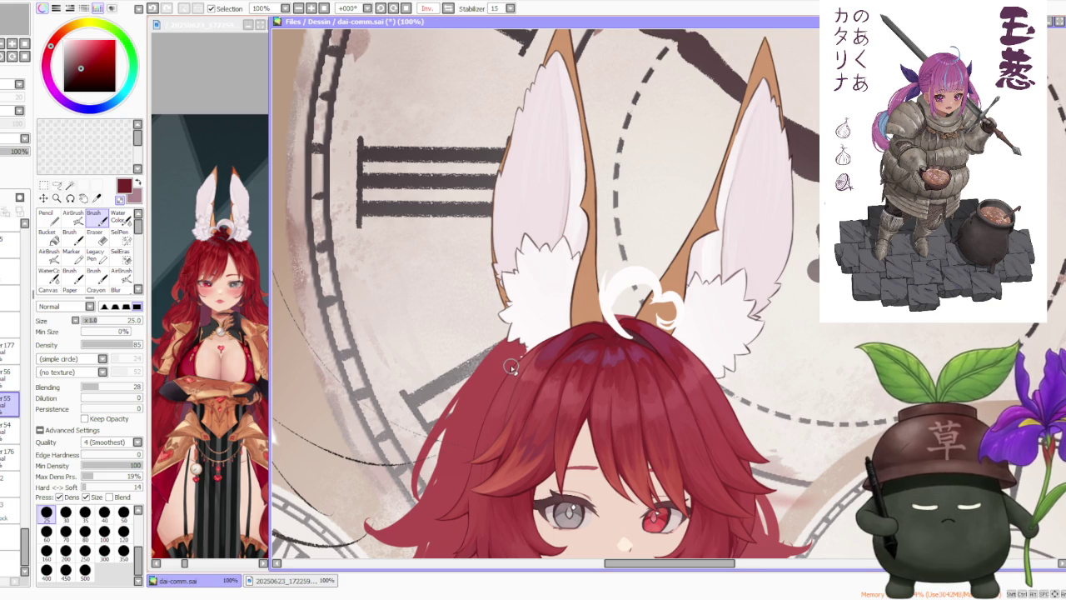
{"action": "scroll", "coordinate": [517, 358], "scroll_direction": "down", "scroll_amount": 4}
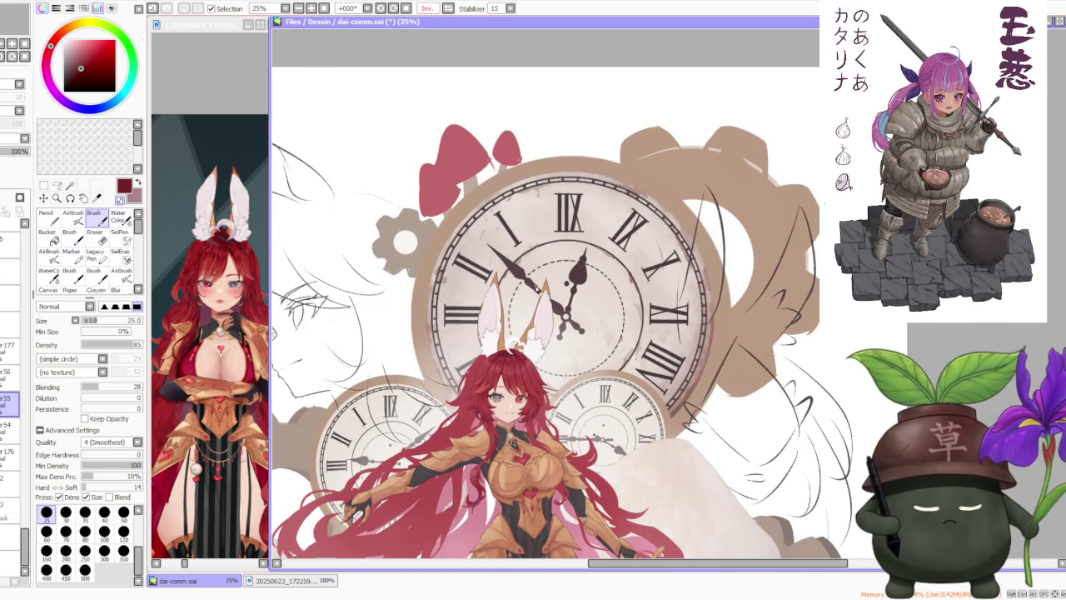
{"action": "scroll", "coordinate": [550, 281], "scroll_direction": "up", "scroll_amount": 3}
{"action": "scroll", "coordinate": [470, 237], "scroll_direction": "down", "scroll_amount": 2}
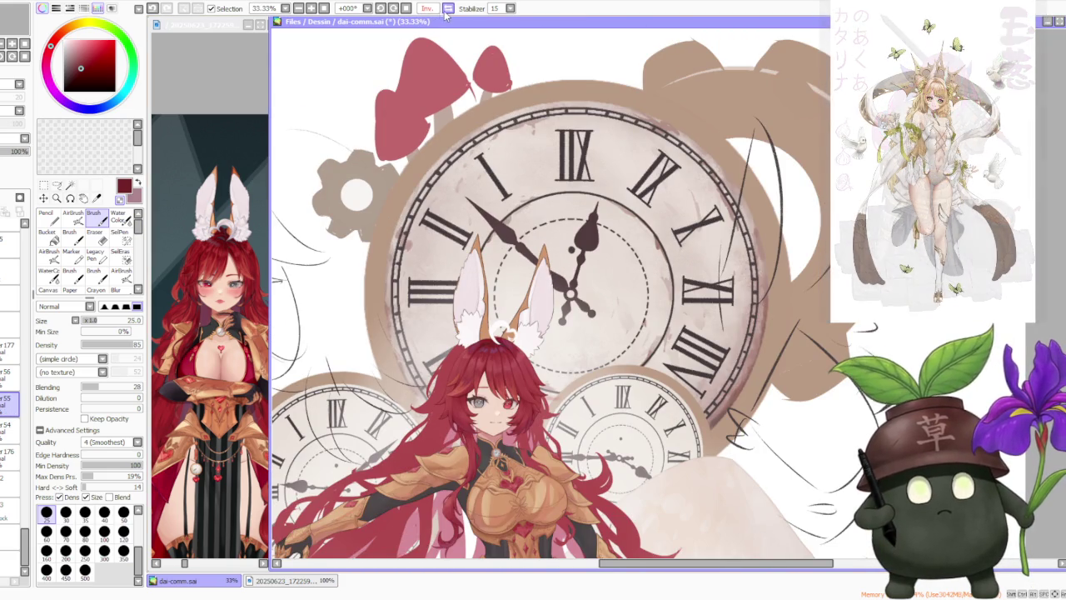
Step: Flip the canvas view back to its normal, unmirrored orientation
{"action": "key", "text": "h"}
{"action": "scroll", "coordinate": [428, 380], "scroll_direction": "down", "scroll_amount": 3}
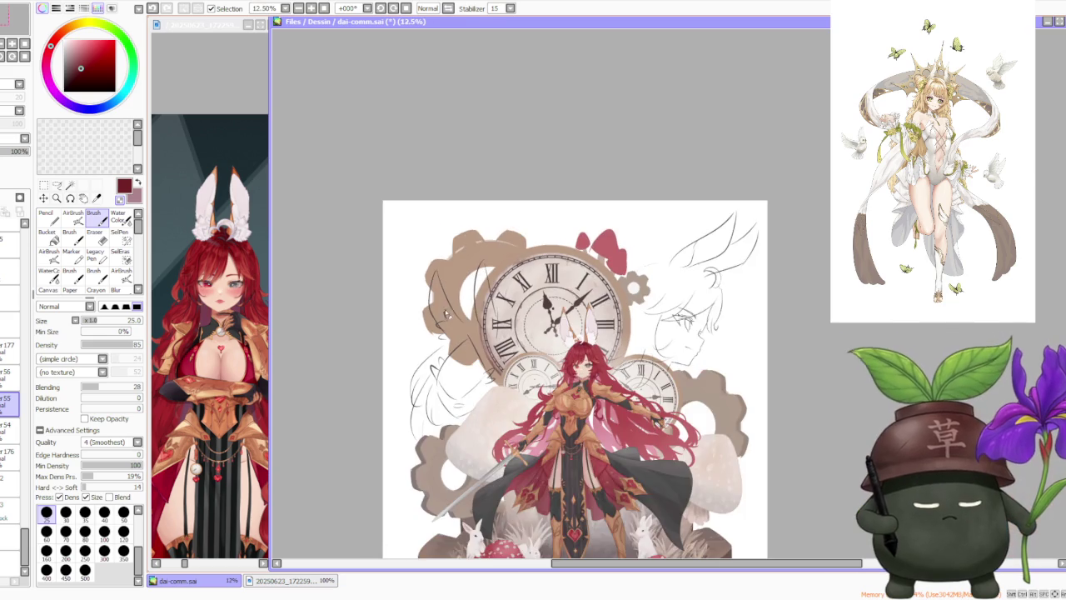
{"action": "scroll", "coordinate": [613, 344], "scroll_direction": "up", "scroll_amount": 2}
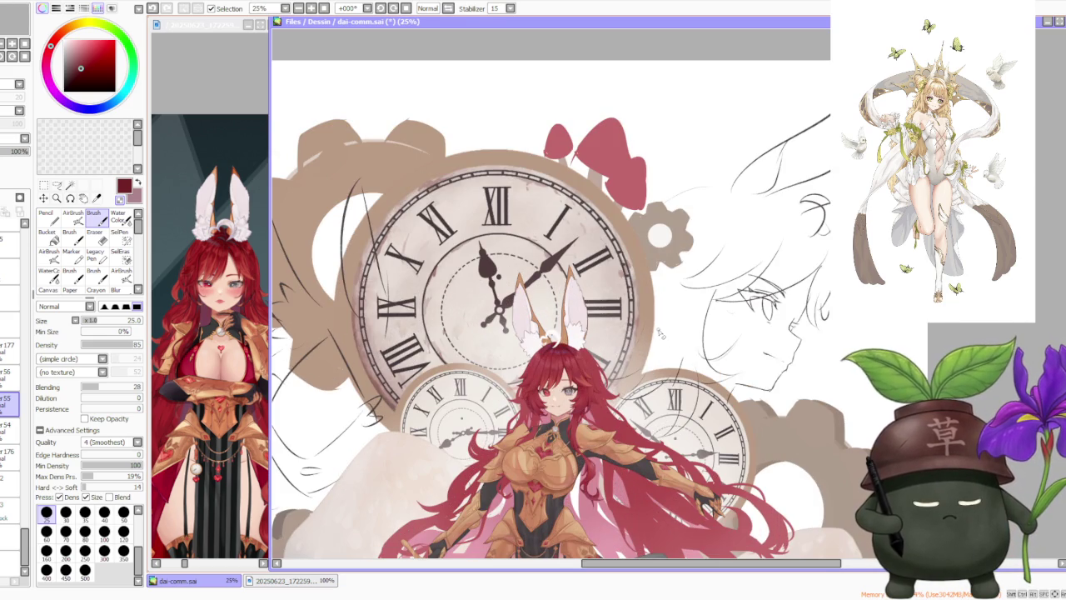
{"action": "scroll", "coordinate": [665, 333], "scroll_direction": "down", "scroll_amount": 1}
{"action": "scroll", "coordinate": [666, 333], "scroll_direction": "down", "scroll_amount": 2}
{"action": "scroll", "coordinate": [725, 450], "scroll_direction": "up", "scroll_amount": 2}
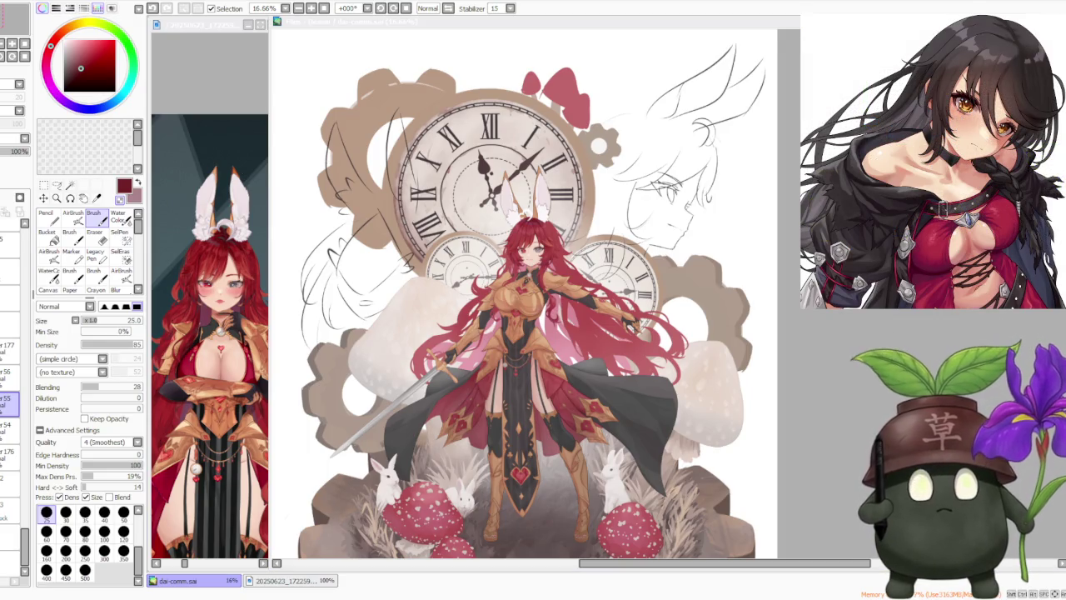
{"action": "left_click", "coordinate": [717, 293]}
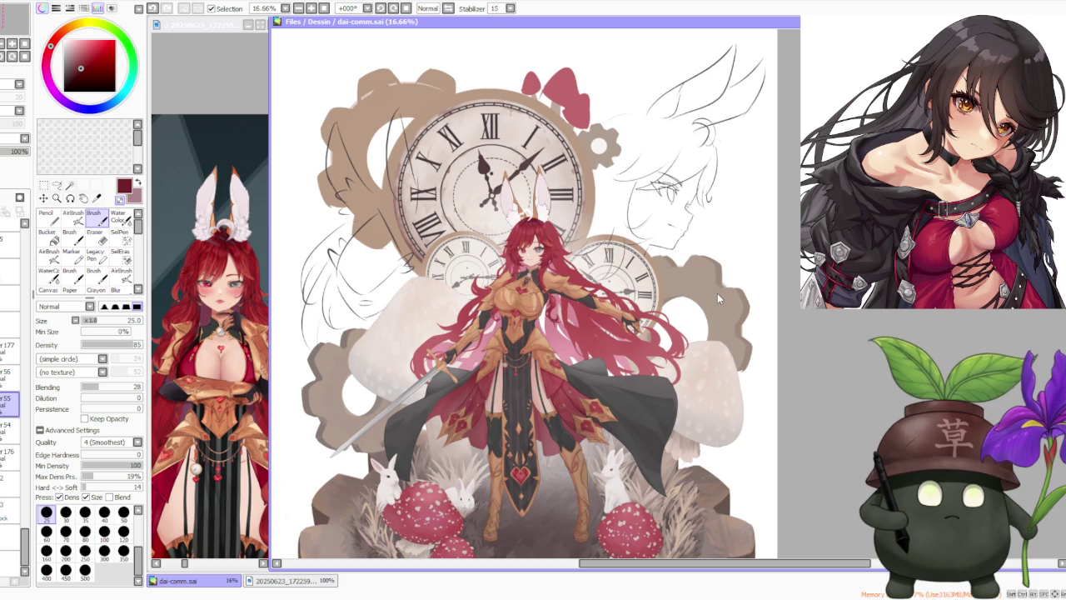